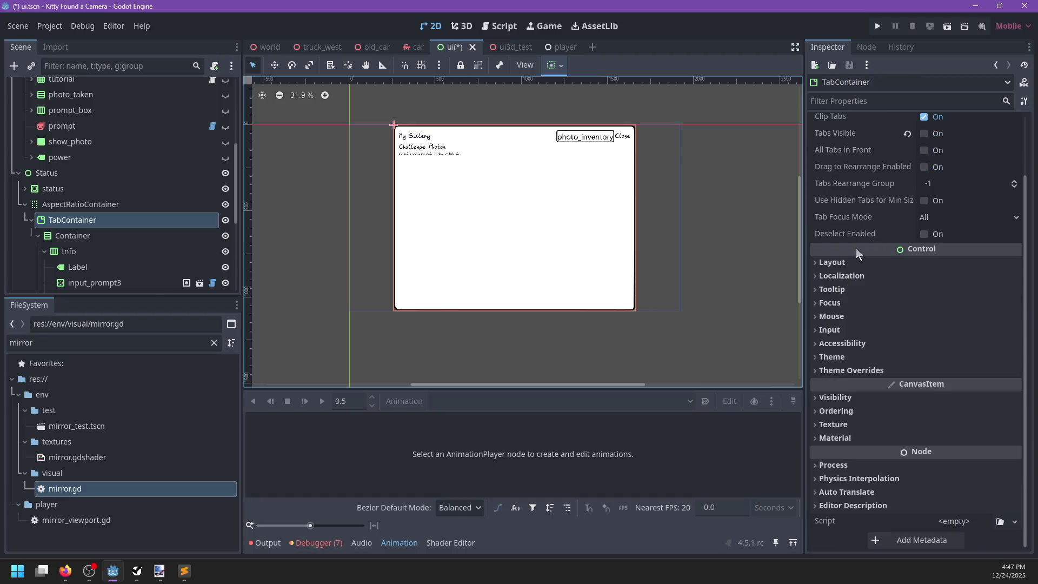
Step: Replace the TabContainer's Panel style override with a new StyleBoxEmpty, removing the white background
{"action": "left_click", "coordinate": [832, 371]}
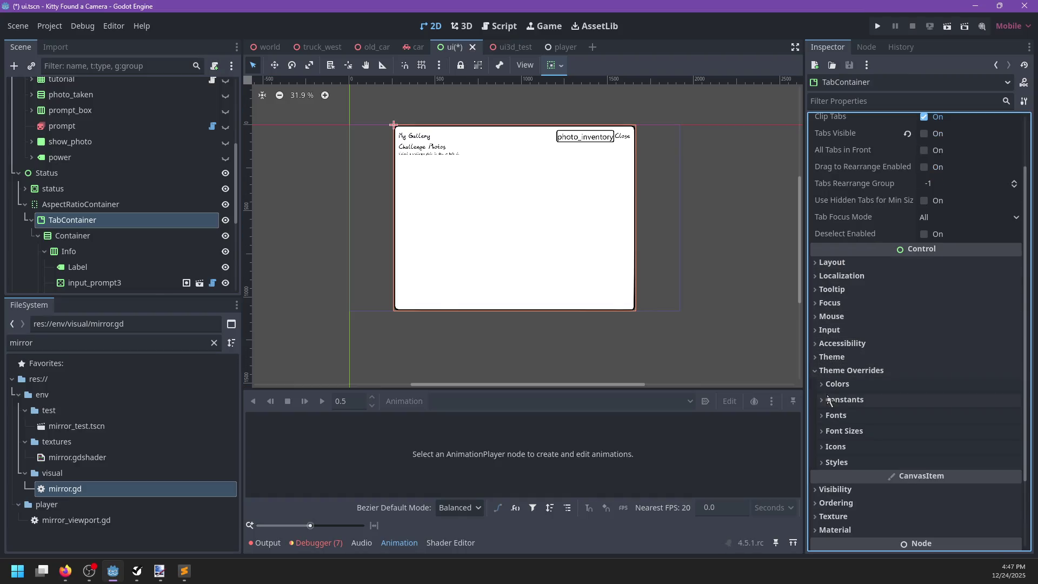
{"action": "left_click", "coordinate": [820, 461]}
{"action": "scroll", "coordinate": [868, 436], "scroll_direction": "down", "scroll_amount": 8}
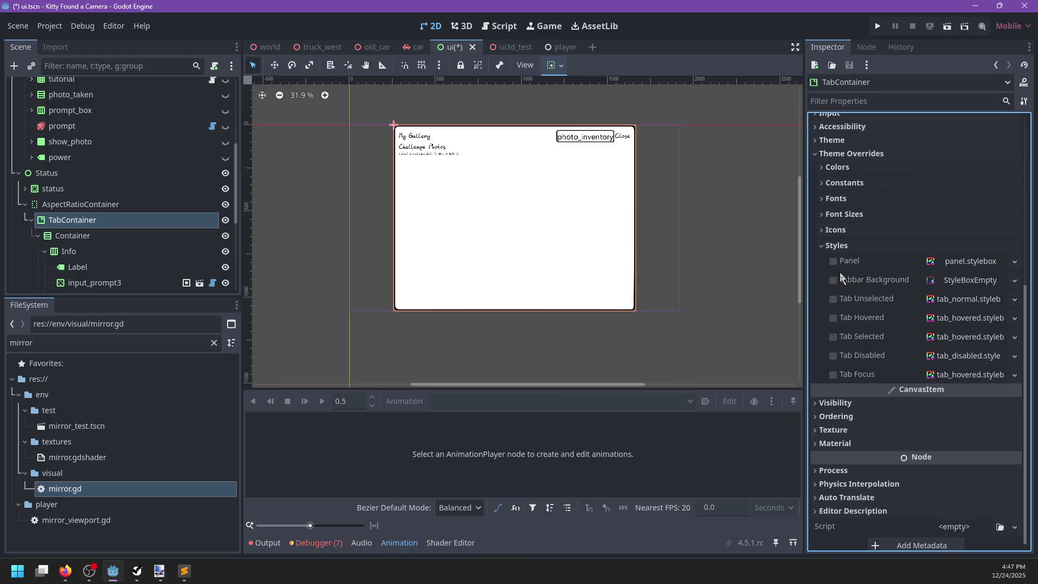
{"action": "left_click", "coordinate": [833, 262]}
{"action": "left_click", "coordinate": [980, 267]}
{"action": "left_click", "coordinate": [1005, 267]}
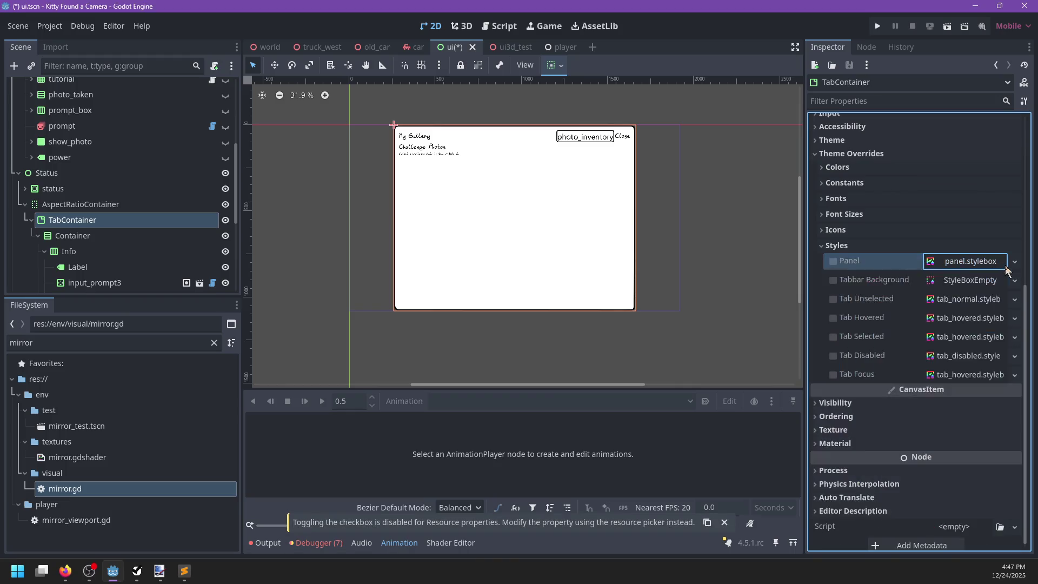
{"action": "left_click", "coordinate": [1015, 262]}
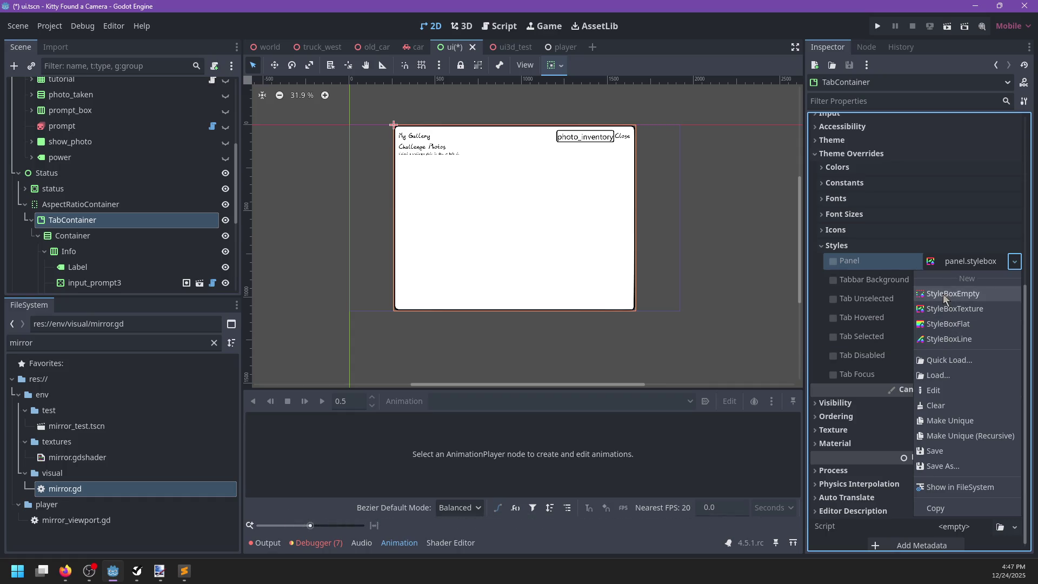
{"action": "left_click", "coordinate": [952, 293]}
{"action": "scroll", "coordinate": [540, 212], "scroll_direction": "up", "scroll_amount": 3}
{"action": "scroll", "coordinate": [541, 217], "scroll_direction": "down", "scroll_amount": 2}
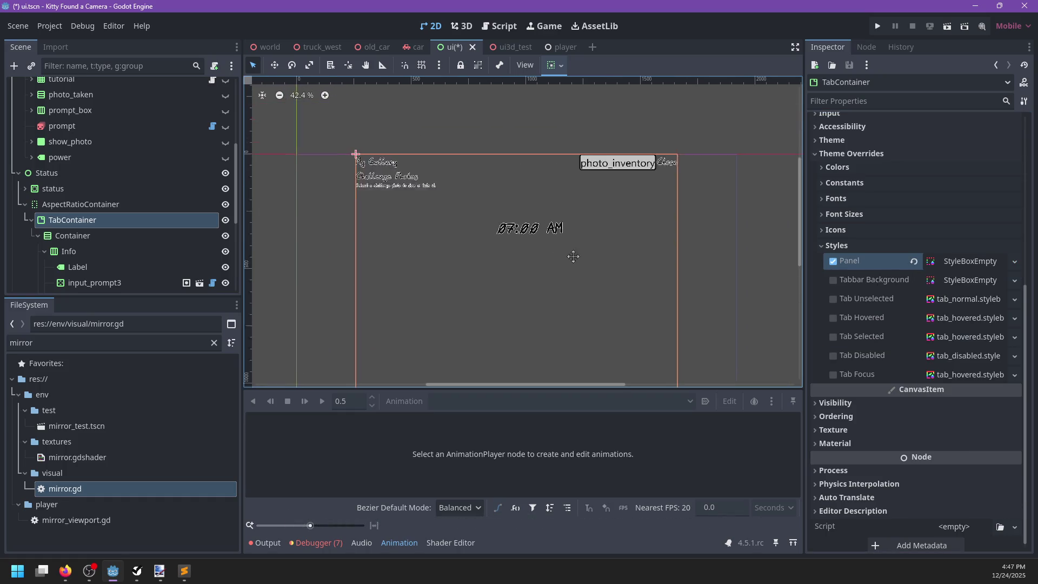
{"action": "left_click", "coordinate": [50, 206]}
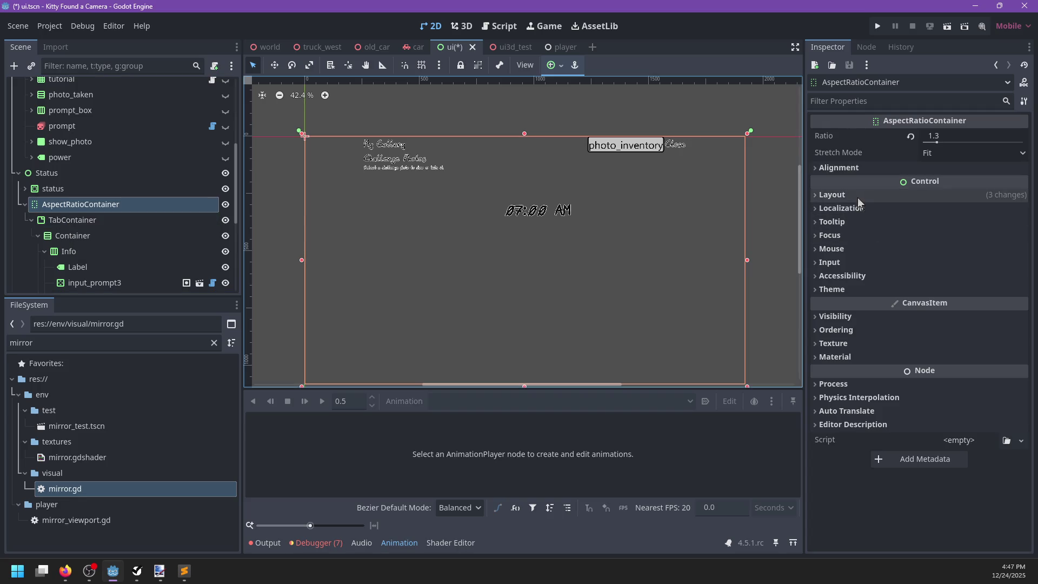
Step: Pull the AspectRatioContainer's top edge down and bottom edge up on the canvas, then save ui.tscn
{"action": "mouse_move", "coordinate": [521, 137]}
{"action": "left_mouse_down"}
{"action": "mouse_move", "coordinate": [527, 256]}
{"action": "mouse_move", "coordinate": [550, 200]}
{"action": "left_mouse_up"}
{"action": "scroll", "coordinate": [531, 255], "scroll_direction": "down", "scroll_amount": 2}
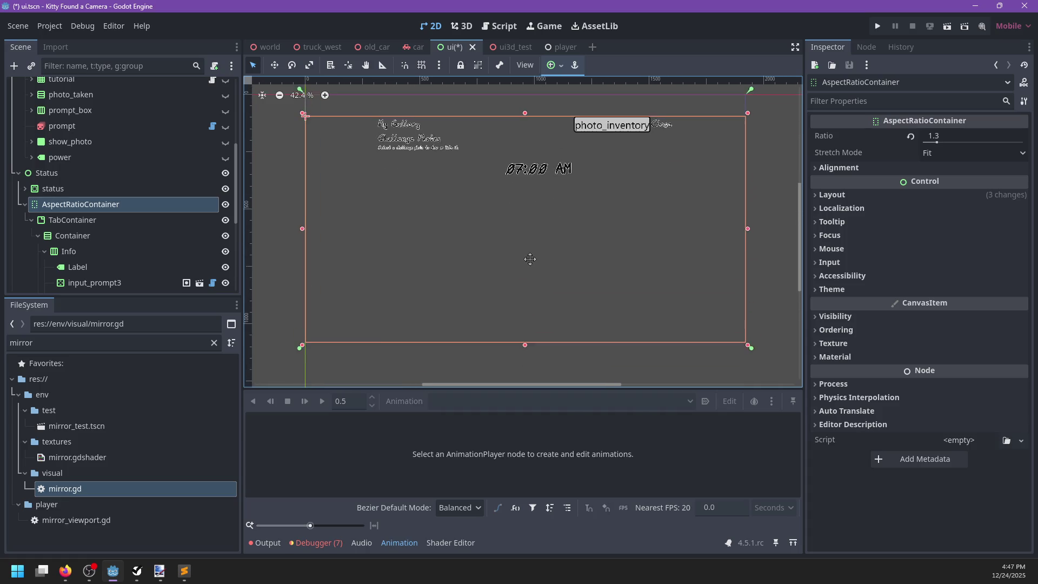
{"action": "mouse_move", "coordinate": [525, 355]}
{"action": "left_mouse_down"}
{"action": "mouse_move", "coordinate": [525, 330]}
{"action": "mouse_move", "coordinate": [611, 273]}
{"action": "left_mouse_up"}
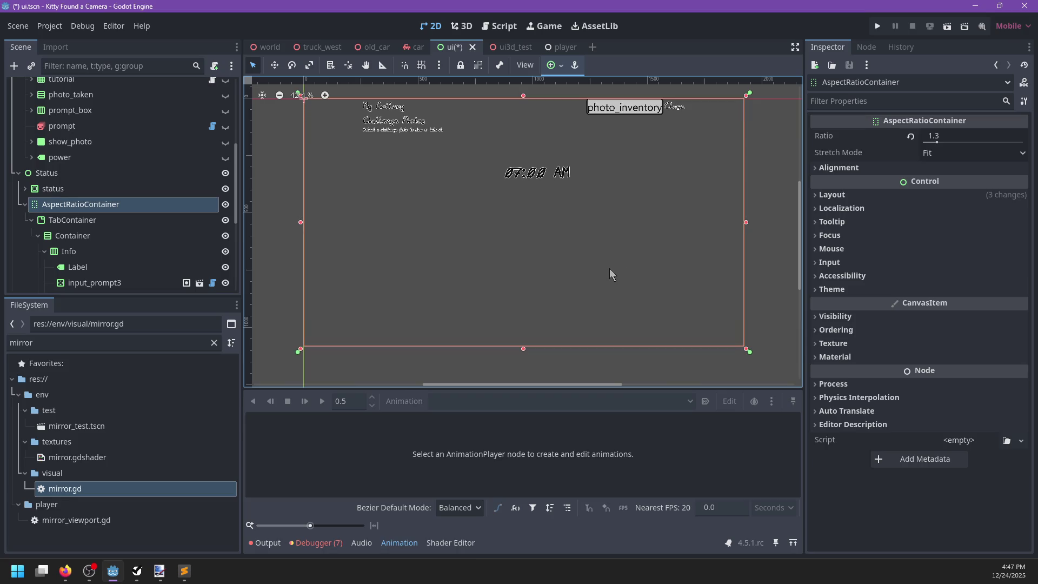
{"action": "key", "text": "ctrl+s"}
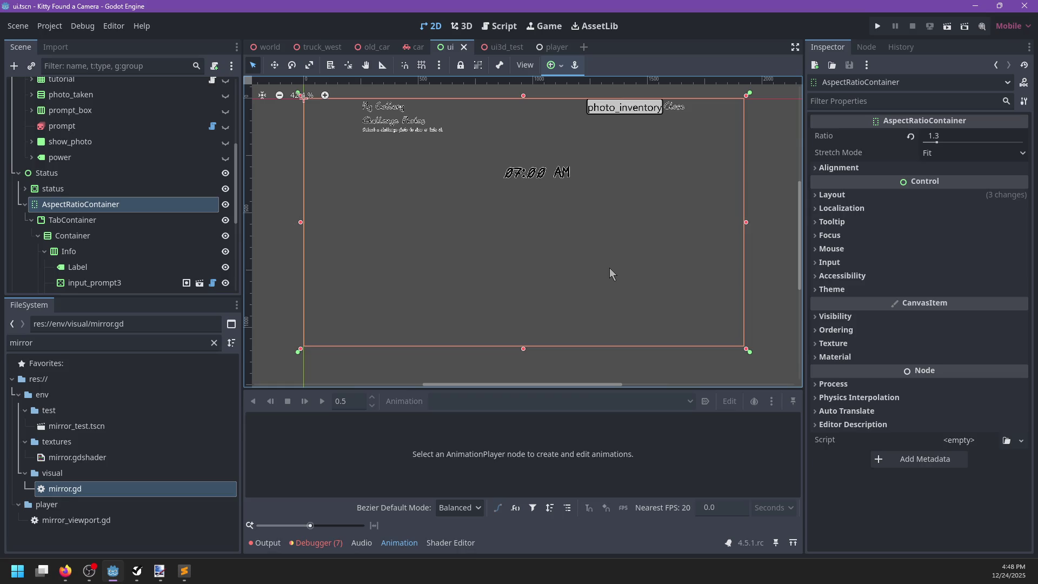
{"action": "scroll", "coordinate": [496, 197], "scroll_direction": "down", "scroll_amount": 3}
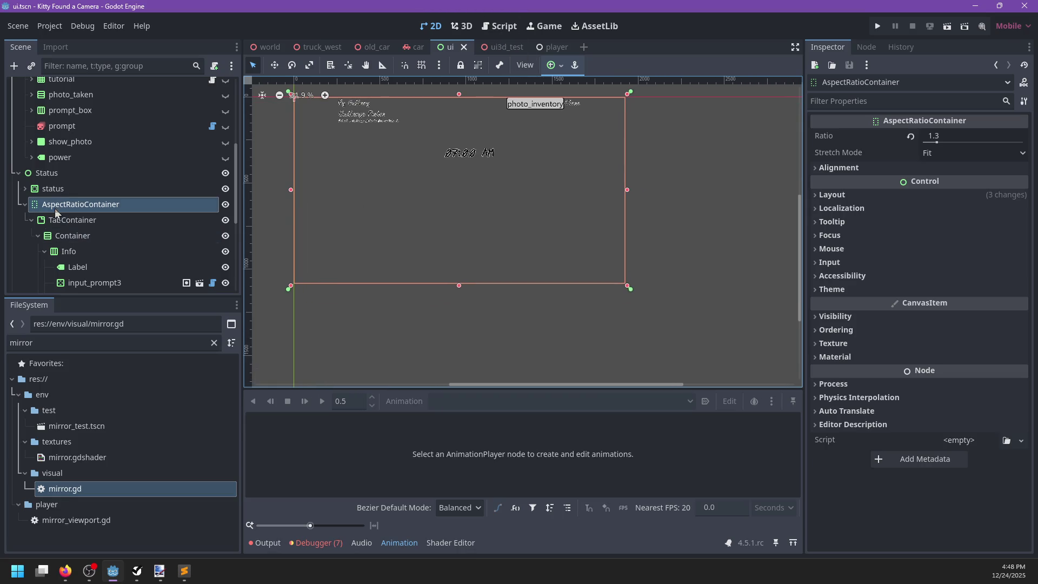
Step: Rename the TabContainer node to 'Tabs'
{"action": "left_click", "coordinate": [26, 205]}
{"action": "double_click", "coordinate": [58, 242]}
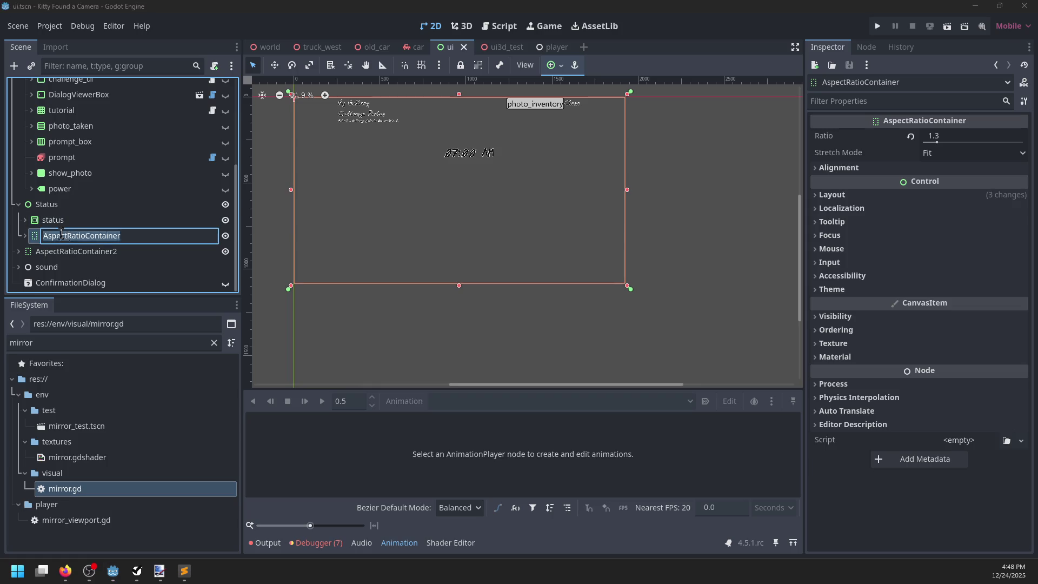
{"action": "left_click", "coordinate": [25, 241]}
{"action": "left_click", "coordinate": [25, 241]}
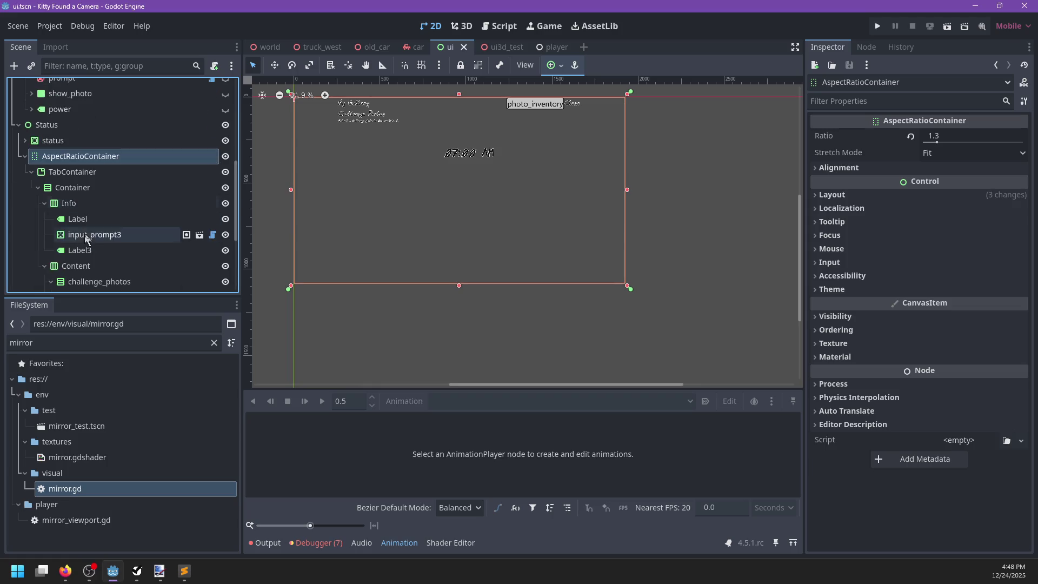
{"action": "left_click", "coordinate": [31, 172]}
{"action": "double_click", "coordinate": [87, 238]}
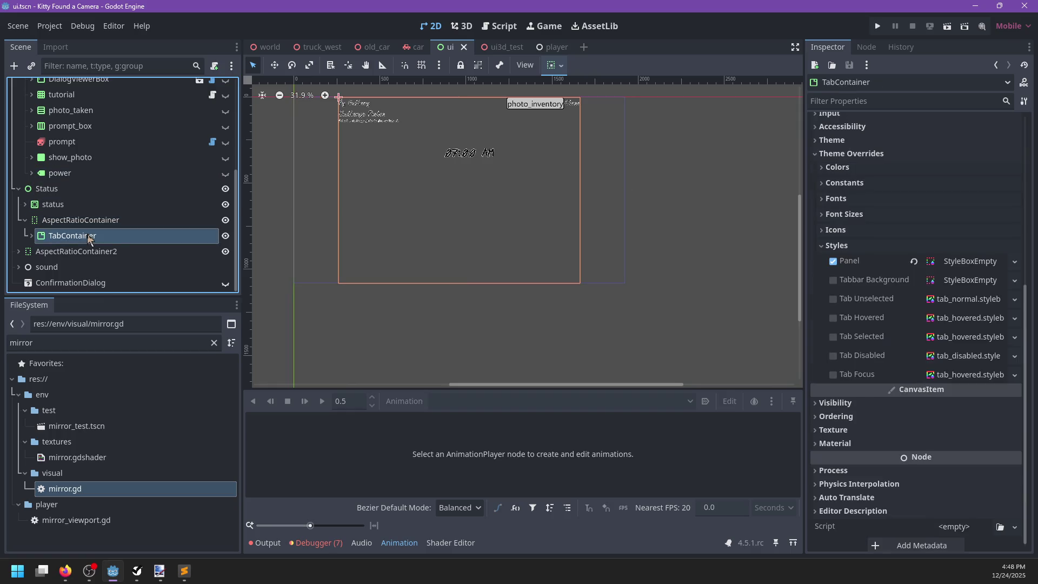
{"action": "left_click", "coordinate": [106, 233]}
{"action": "type", "text": "Stat"}
{"action": "key", "text": "ctrl+BackSpace"}
{"action": "type", "text": "Stat"}
{"action": "key", "text": "ctrl+BackSpace"}
{"action": "type", "text": "Tabs"}
{"action": "key", "text": "Return"}
Step: Rename the AspectRatioContainer to 'MainUI' and save the scene
{"action": "left_click", "coordinate": [122, 218]}
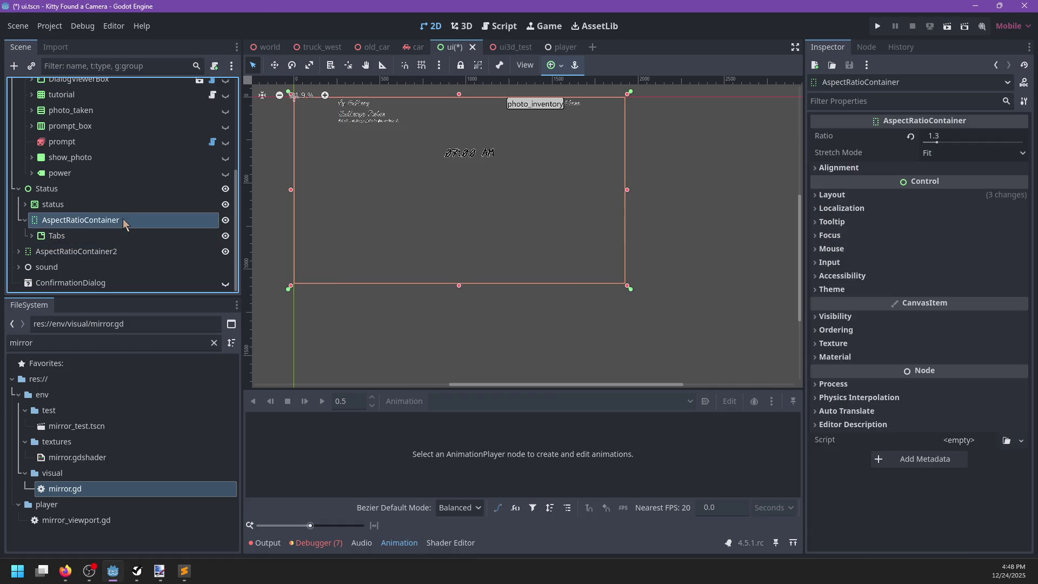
{"action": "left_click", "coordinate": [122, 219]}
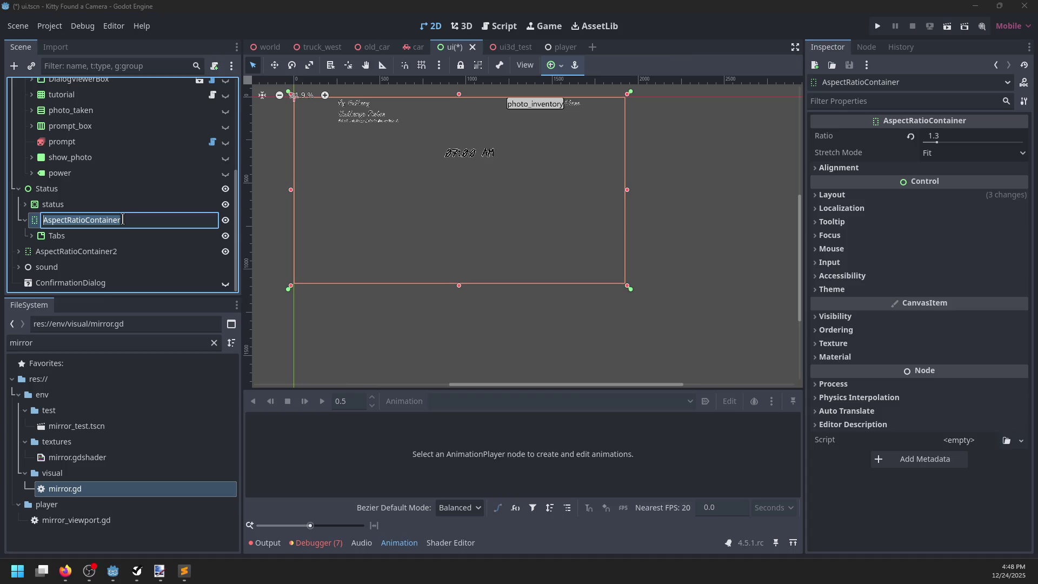
{"action": "type", "text": "MainUI"}
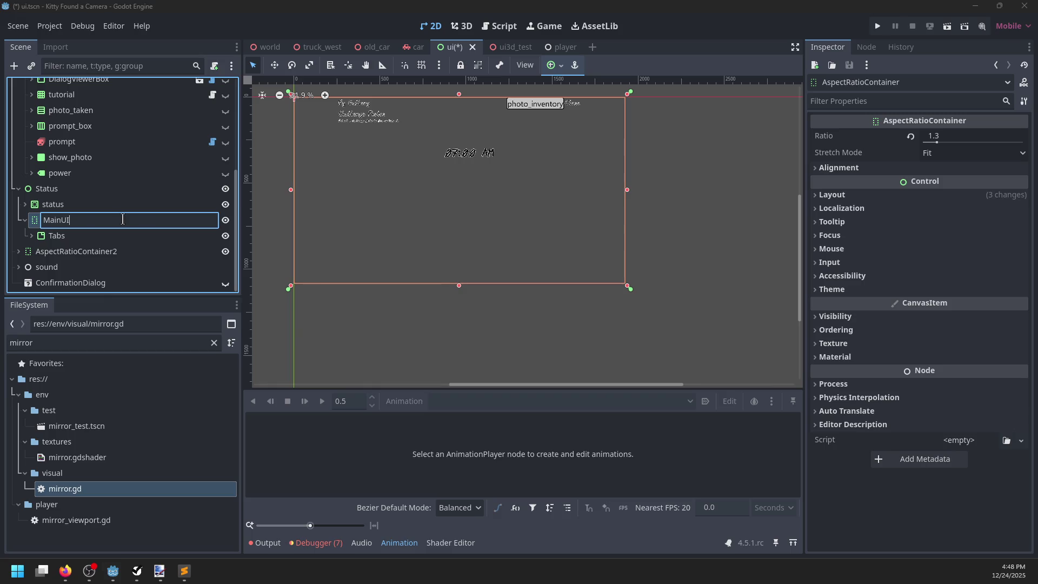
{"action": "key", "text": "Return"}
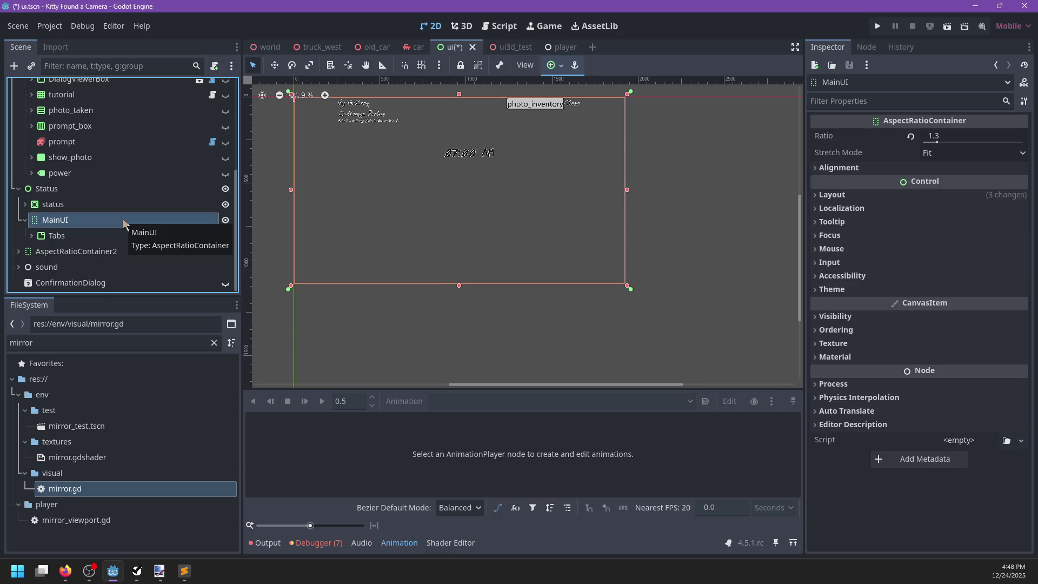
{"action": "left_click", "coordinate": [25, 221]}
{"action": "key", "text": "ctrl+s"}
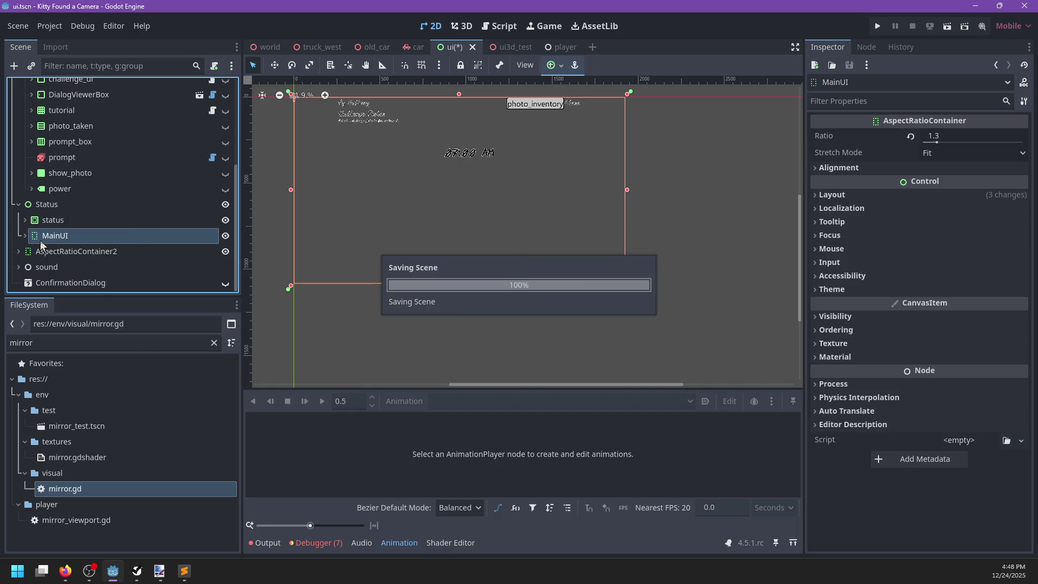
Step: Rename the Container inside Tabs to 'Photos'
{"action": "left_click", "coordinate": [25, 236]}
{"action": "left_click", "coordinate": [31, 251]}
{"action": "scroll", "coordinate": [49, 238], "scroll_direction": "down", "scroll_amount": 2}
{"action": "left_click", "coordinate": [39, 199]}
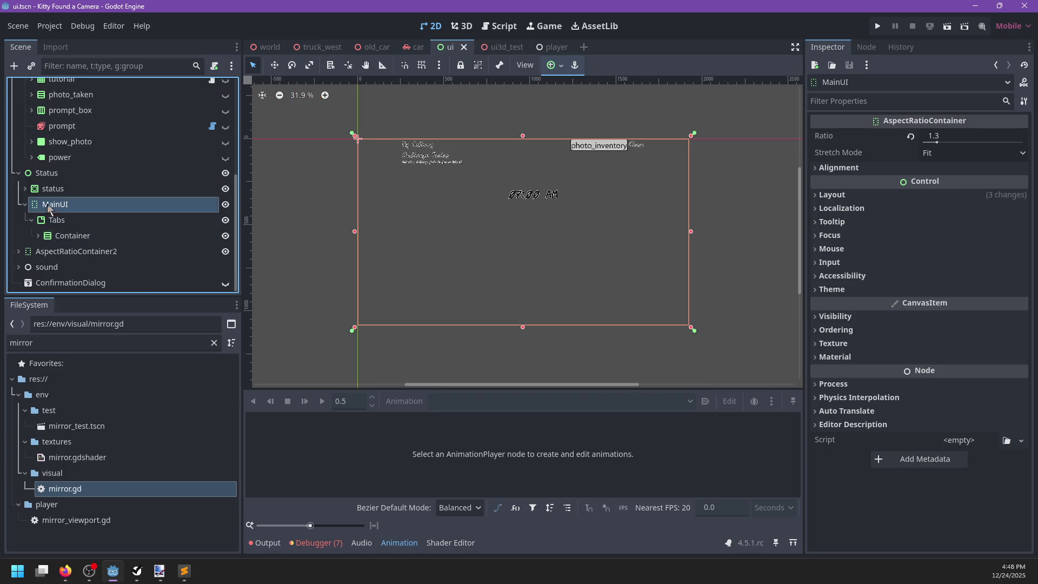
{"action": "left_click", "coordinate": [68, 220]}
{"action": "left_click", "coordinate": [77, 236]}
{"action": "left_click", "coordinate": [89, 236]}
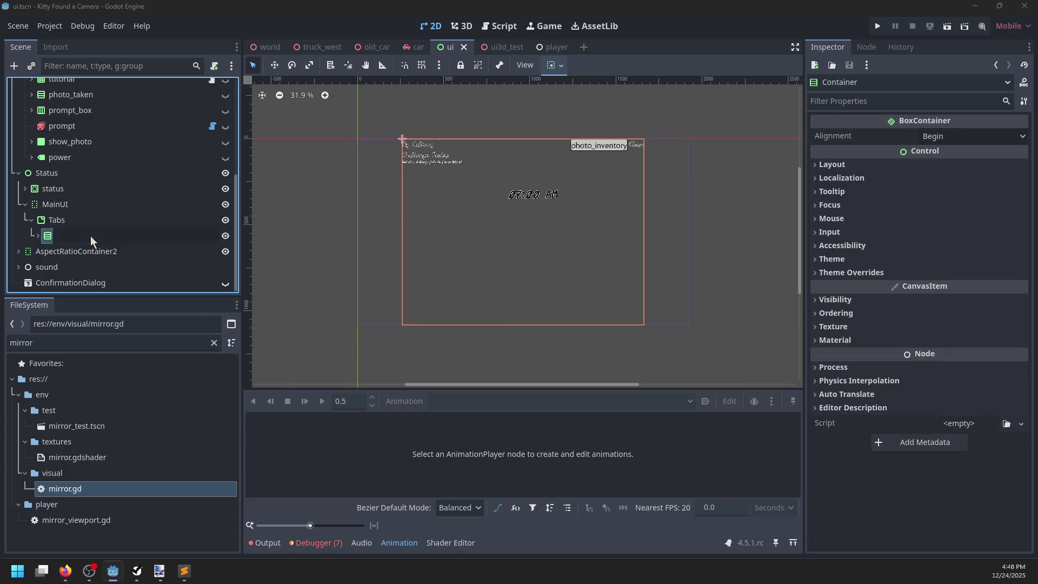
{"action": "type", "text": "Photos"}
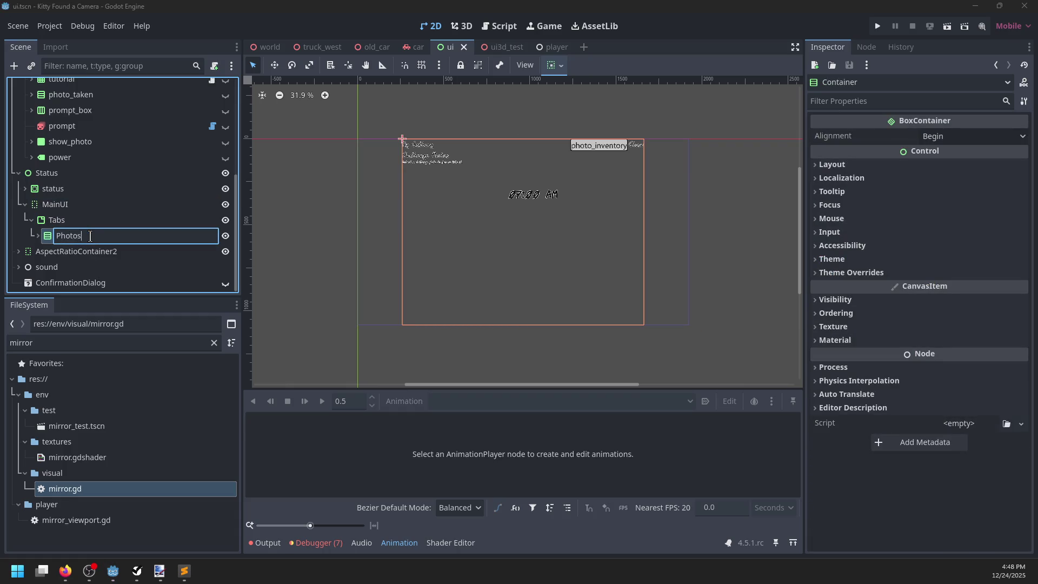
{"action": "key", "text": "Return"}
{"action": "left_click", "coordinate": [70, 221]}
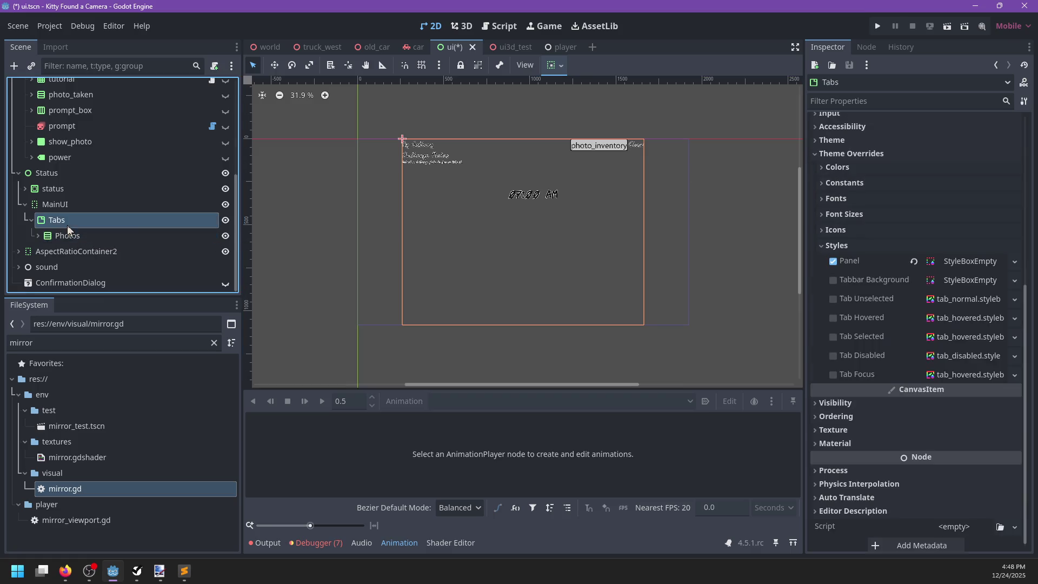
Step: Tick Tabs Visible on Tabs so a Photos tab shows, save ui.tscn, and select Photos
{"action": "scroll", "coordinate": [865, 211], "scroll_direction": "up", "scroll_amount": 5}
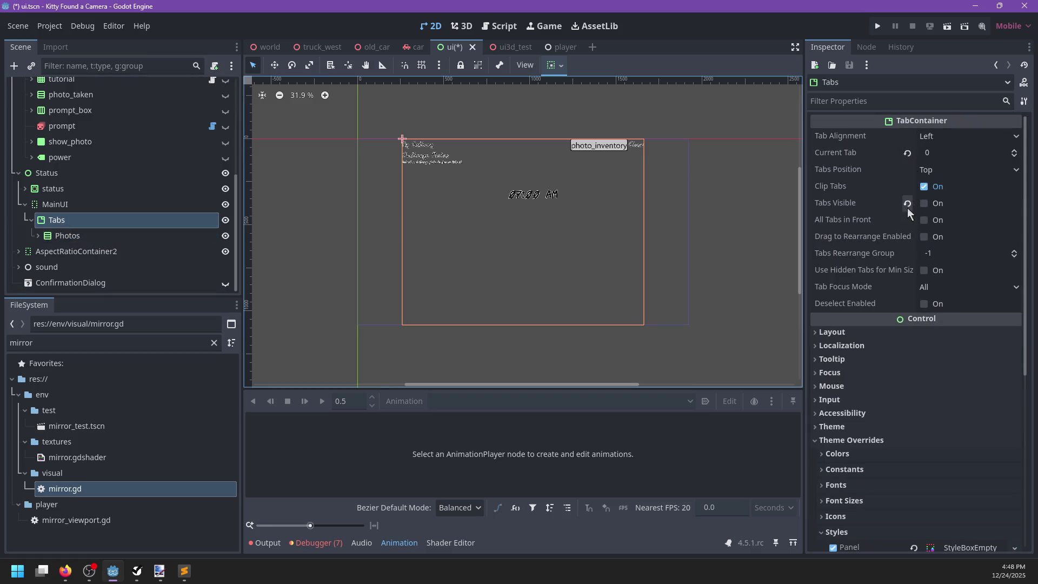
{"action": "left_click", "coordinate": [924, 203]}
{"action": "scroll", "coordinate": [539, 229], "scroll_direction": "up", "scroll_amount": 2}
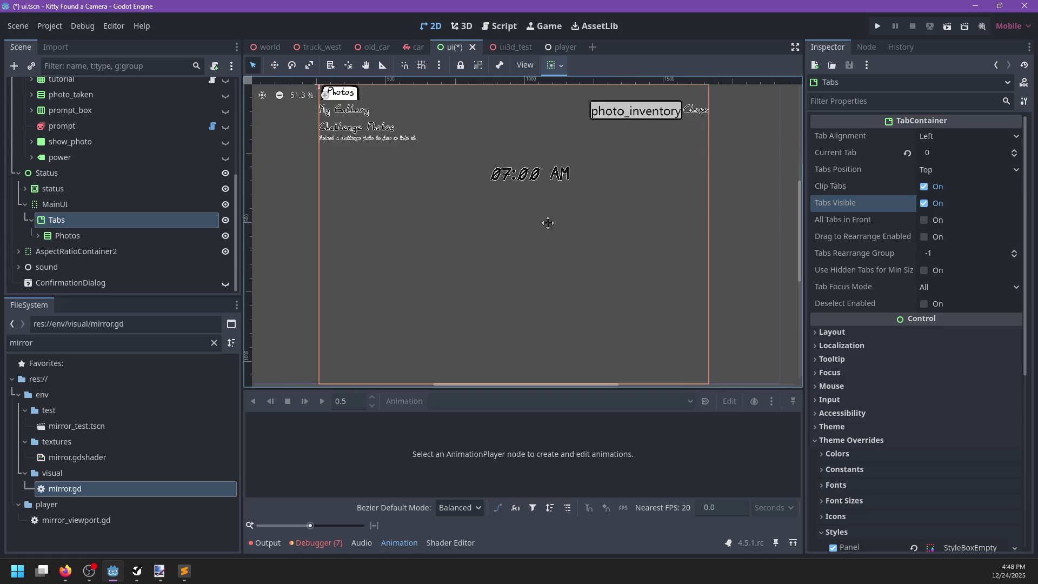
{"action": "key", "text": "ctrl+s"}
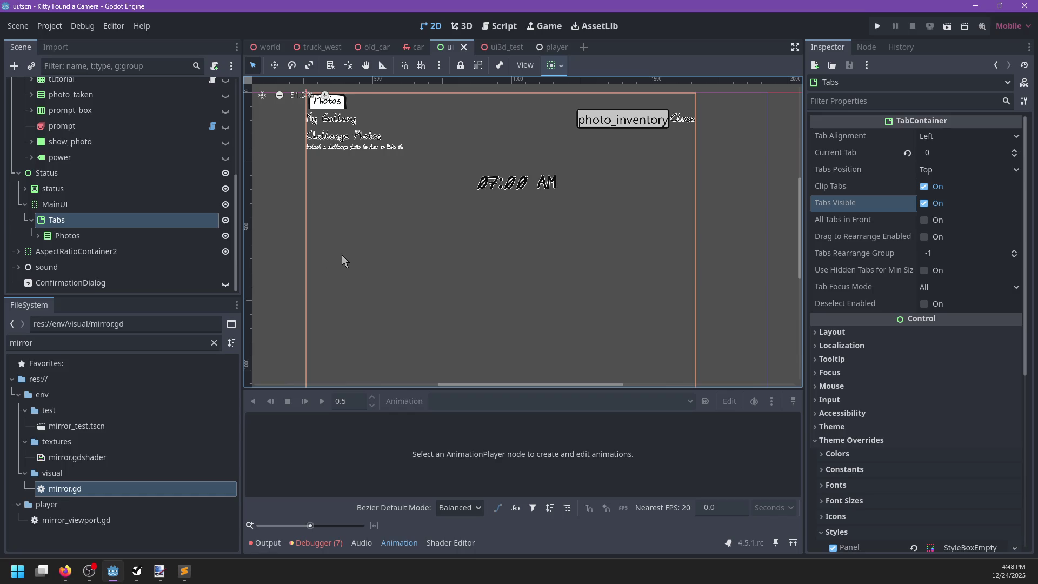
{"action": "left_click", "coordinate": [56, 205]}
{"action": "left_click", "coordinate": [66, 221]}
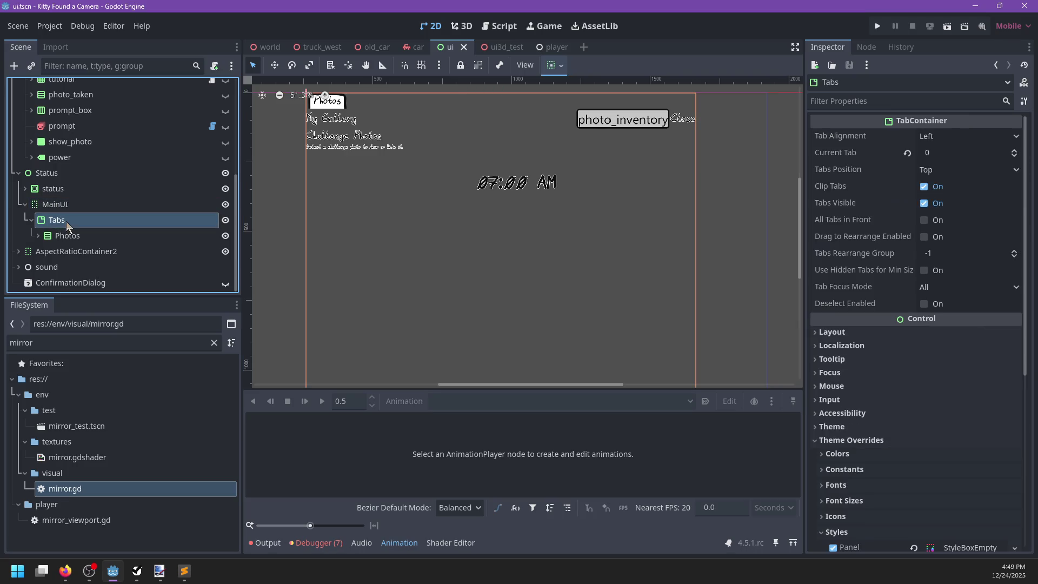
{"action": "left_click", "coordinate": [67, 236]}
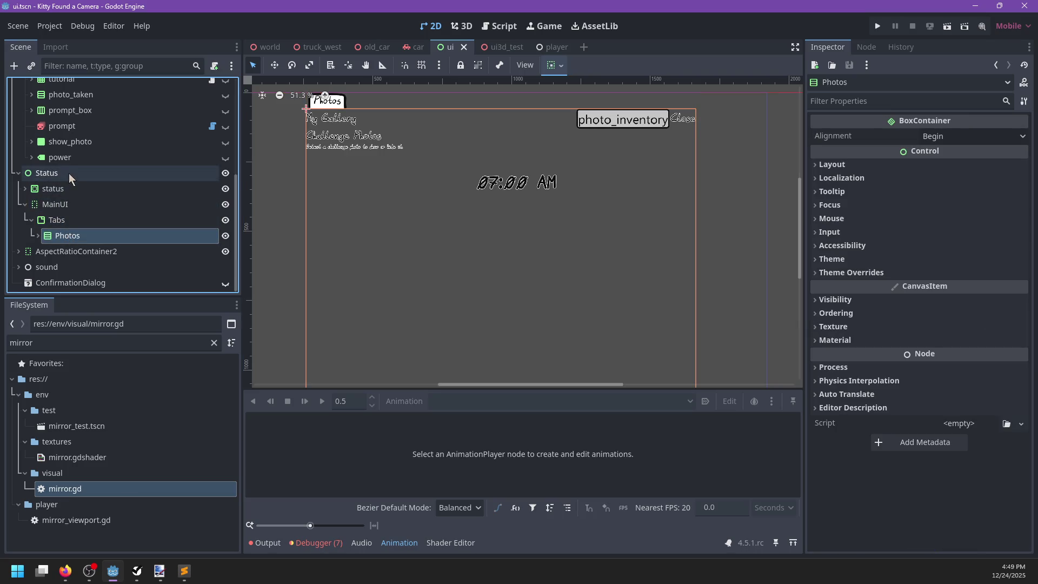
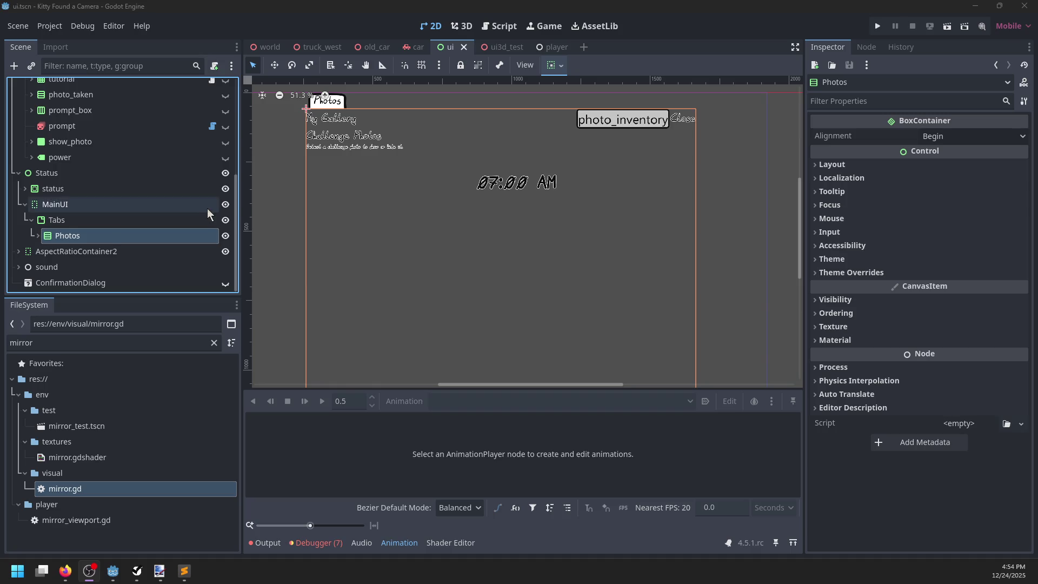
Step: Open the ui node's ui.gd script and hide the script list panel
{"action": "scroll", "coordinate": [192, 196], "scroll_direction": "up", "scroll_amount": 5}
{"action": "left_click", "coordinate": [210, 87]}
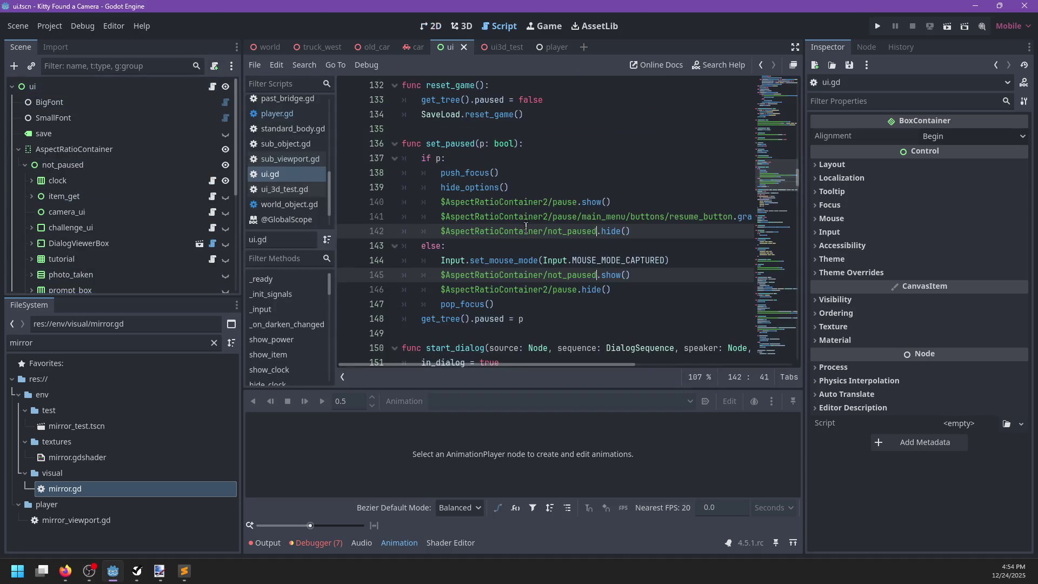
{"action": "left_click", "coordinate": [613, 179]}
{"action": "scroll", "coordinate": [622, 189], "scroll_direction": "up", "scroll_amount": 20}
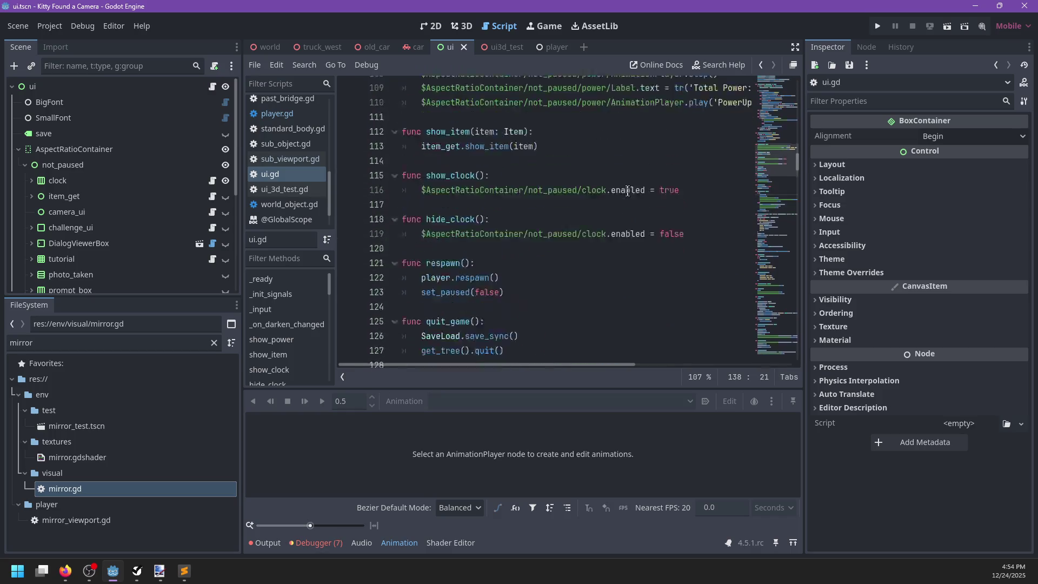
{"action": "scroll", "coordinate": [632, 208], "scroll_direction": "up", "scroll_amount": 10}
{"action": "scroll", "coordinate": [622, 211], "scroll_direction": "down", "scroll_amount": 9}
{"action": "scroll", "coordinate": [620, 211], "scroll_direction": "down", "scroll_amount": 10}
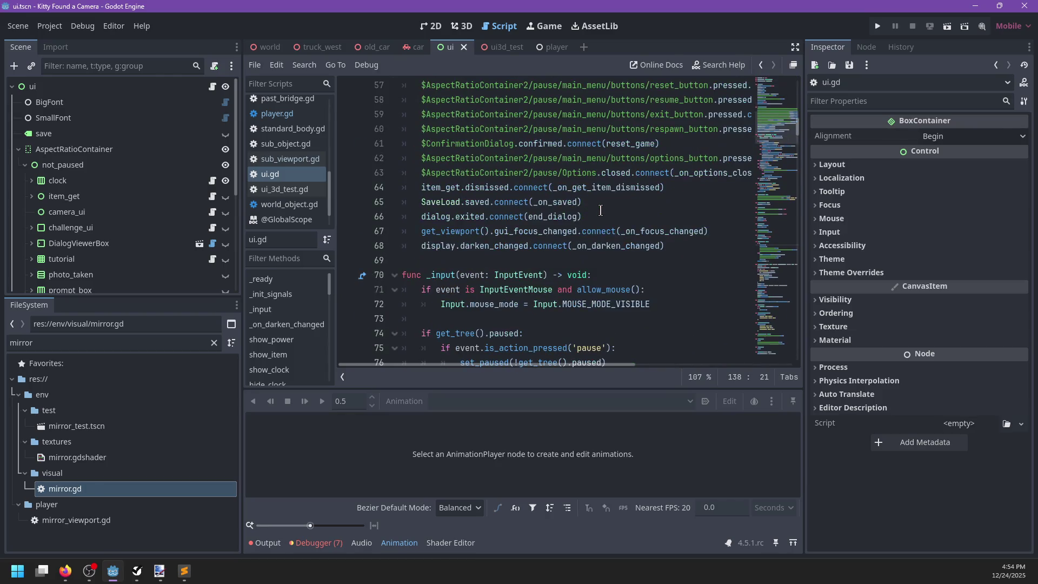
{"action": "scroll", "coordinate": [601, 212], "scroll_direction": "down", "scroll_amount": 2}
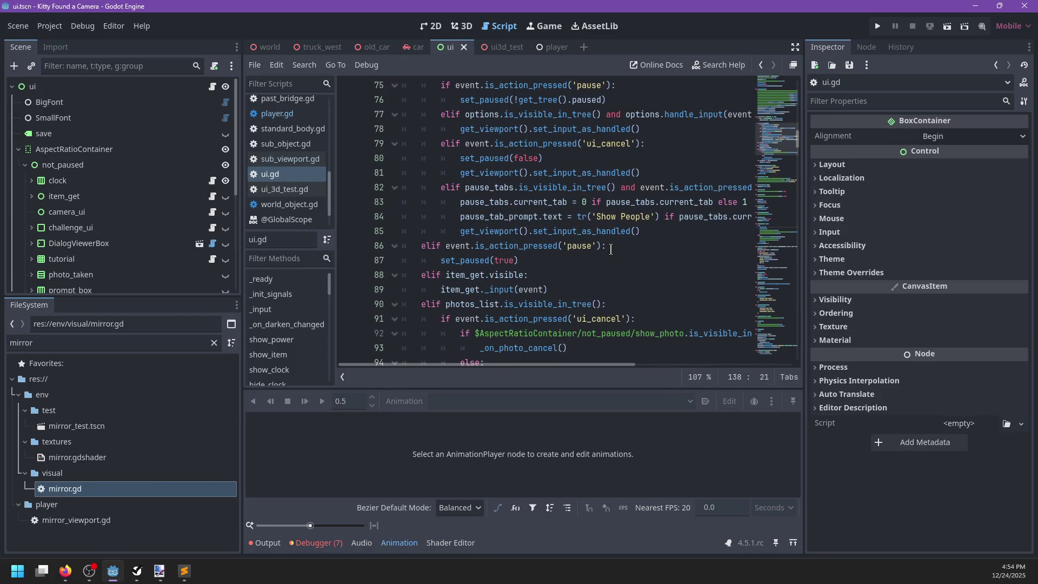
{"action": "scroll", "coordinate": [611, 249], "scroll_direction": "down", "scroll_amount": 3}
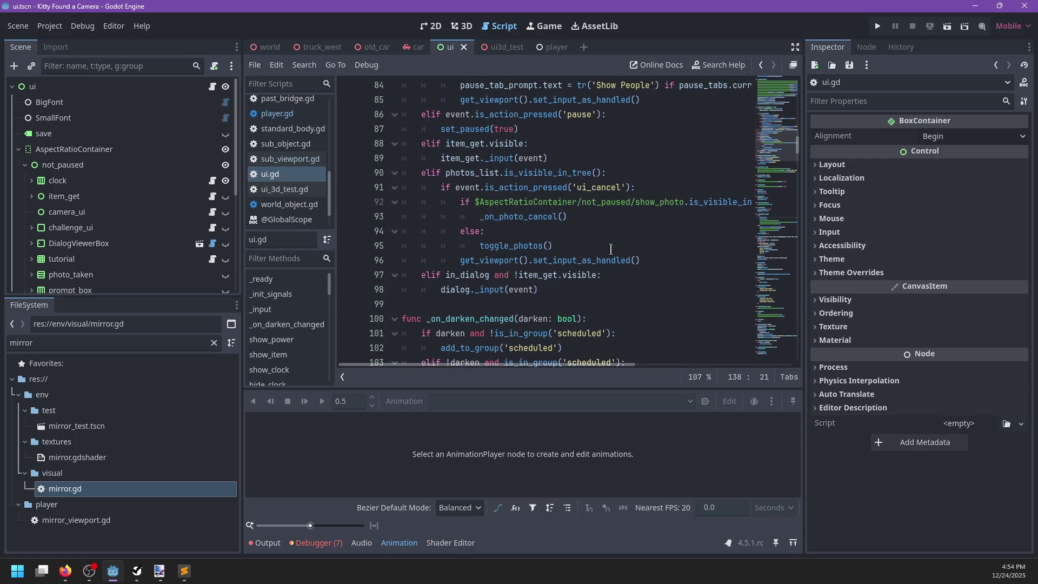
{"action": "left_click", "coordinate": [342, 377]}
Step: Fold the if get_tree().paused block on line 74 of _input
{"action": "scroll", "coordinate": [564, 250], "scroll_direction": "up", "scroll_amount": 5}
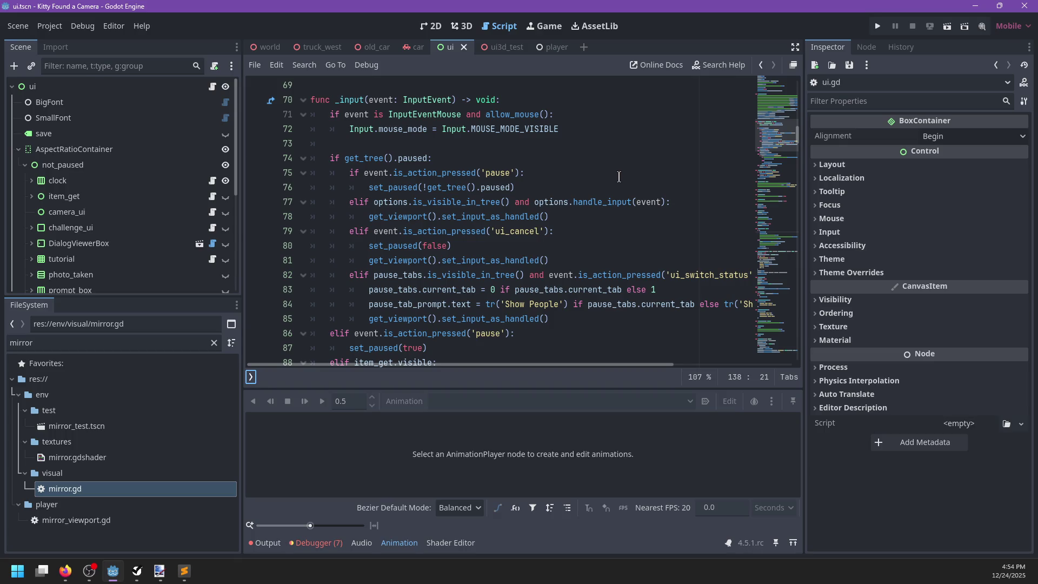
{"action": "scroll", "coordinate": [619, 177], "scroll_direction": "down", "scroll_amount": 2}
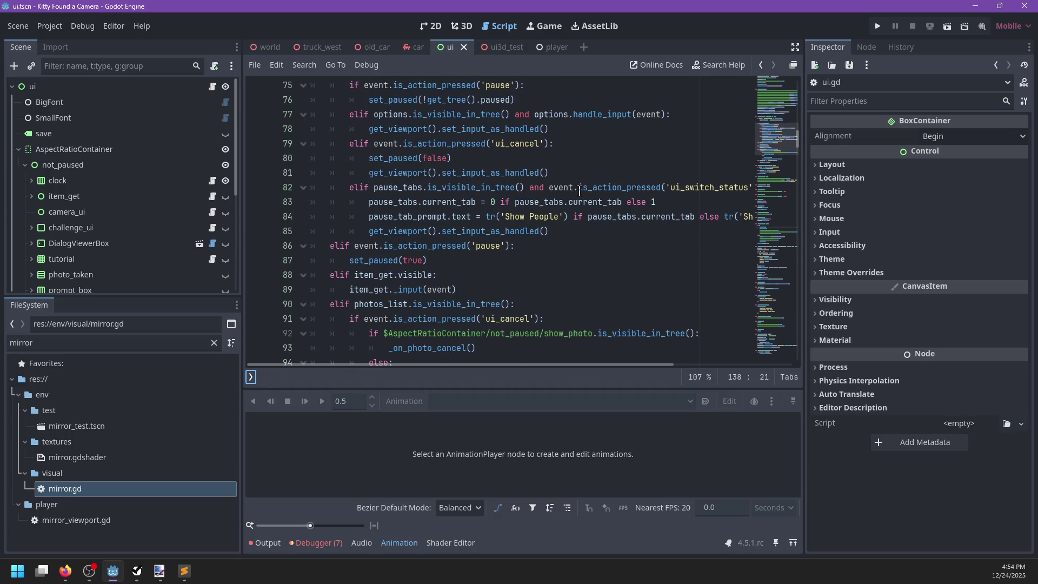
{"action": "scroll", "coordinate": [543, 189], "scroll_direction": "up", "scroll_amount": 2}
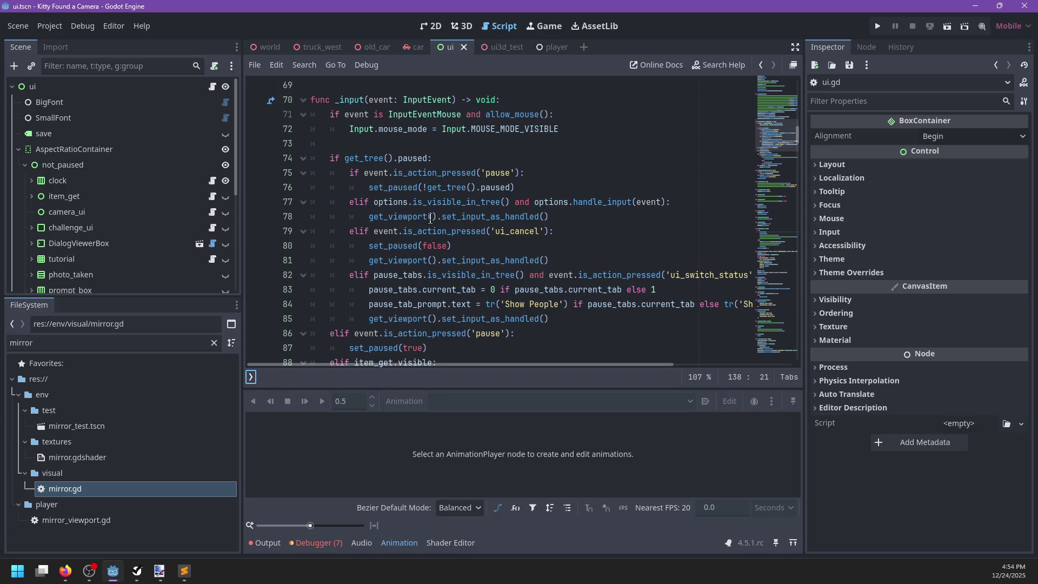
{"action": "left_click", "coordinate": [303, 158]}
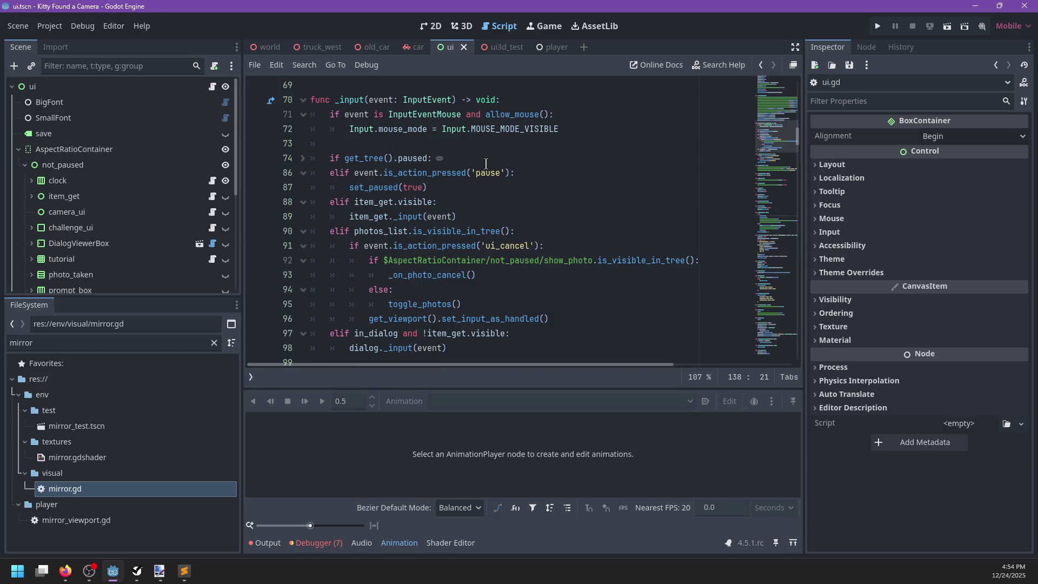
Step: Fold the pause-action branch at line 86 and inspect the item_get and dialog usages
{"action": "left_click", "coordinate": [303, 173]}
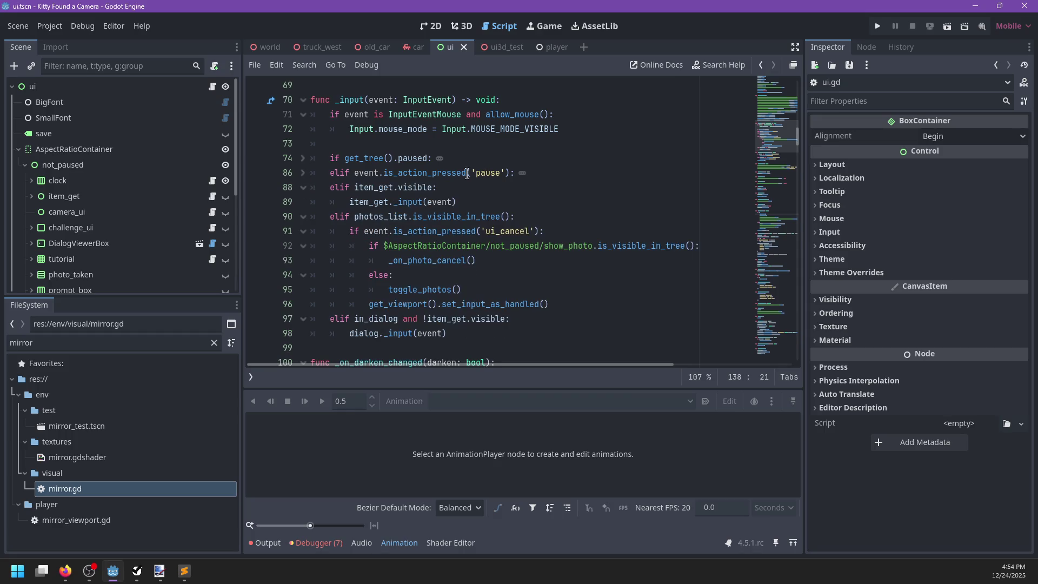
{"action": "double_click", "coordinate": [360, 192]}
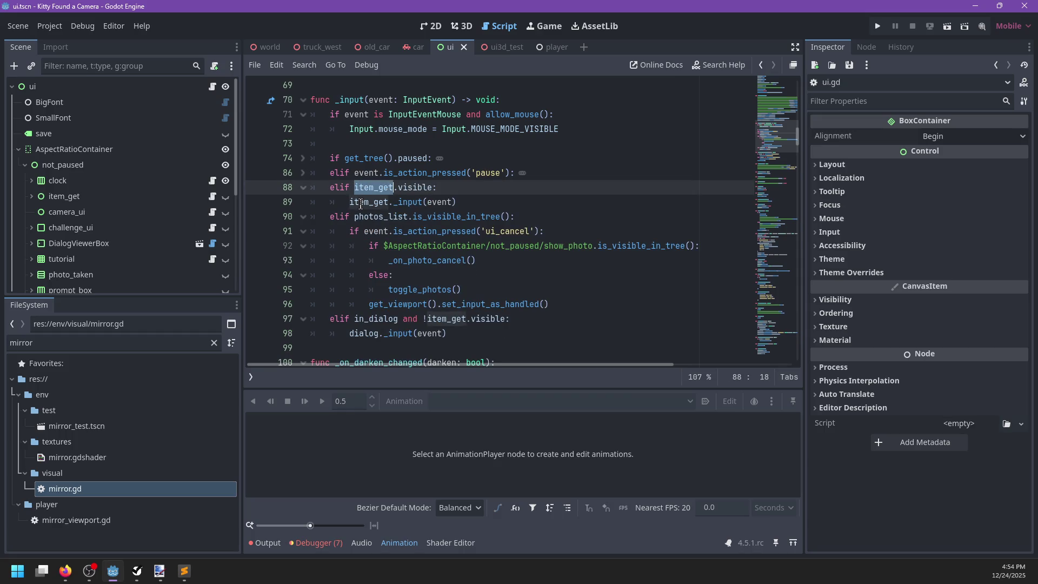
{"action": "double_click", "coordinate": [361, 204]}
{"action": "left_click", "coordinate": [381, 222]}
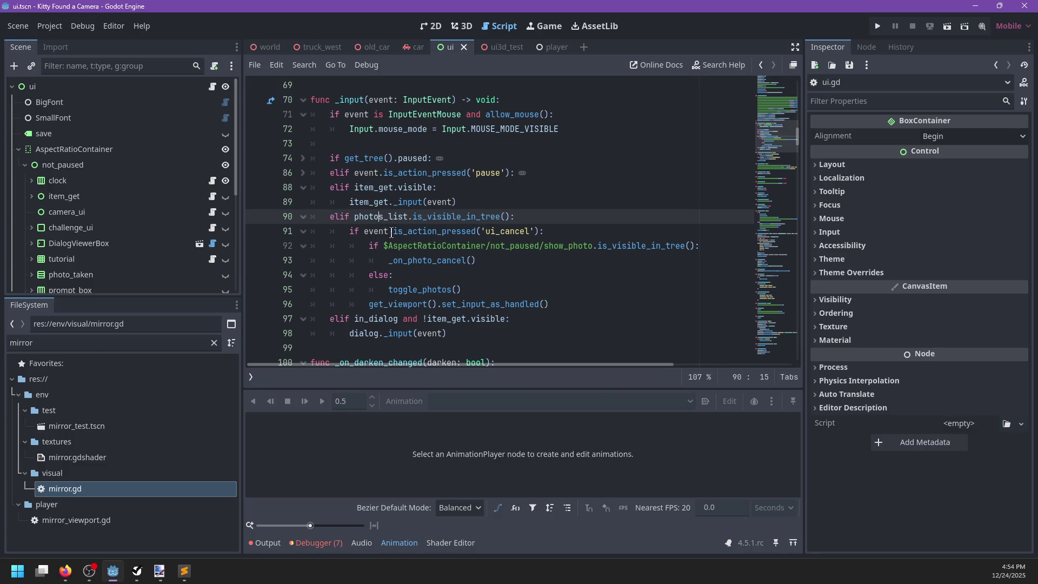
{"action": "scroll", "coordinate": [479, 301], "scroll_direction": "down", "scroll_amount": 7}
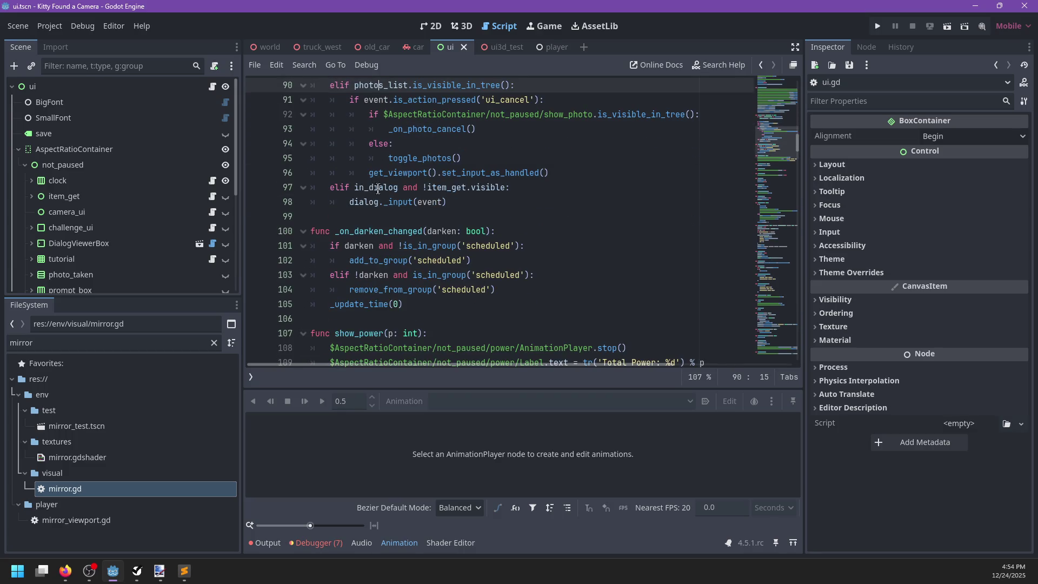
{"action": "double_click", "coordinate": [443, 190]}
{"action": "double_click", "coordinate": [377, 201]}
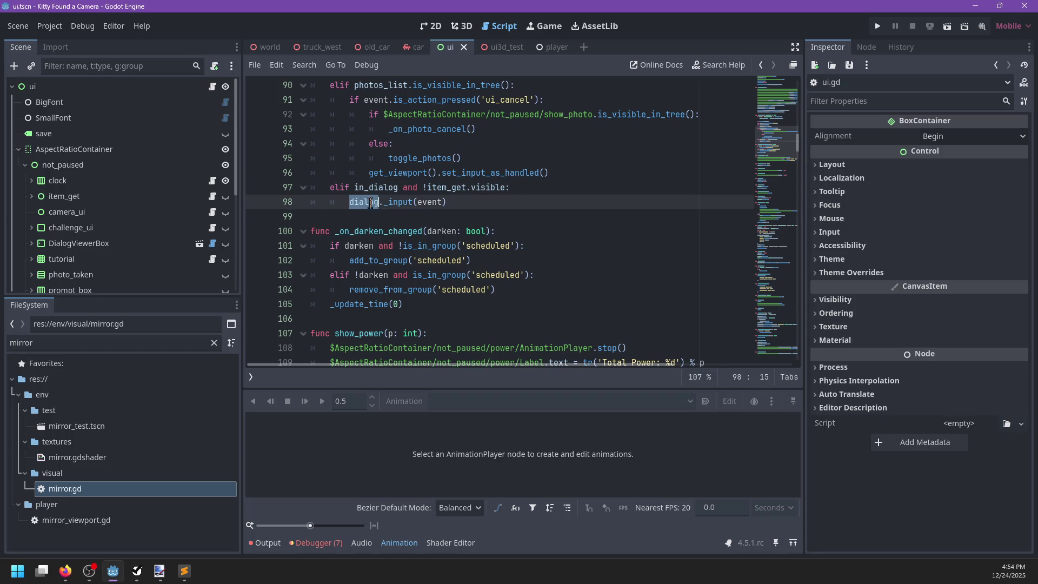
{"action": "scroll", "coordinate": [109, 209], "scroll_direction": "down", "scroll_amount": 3}
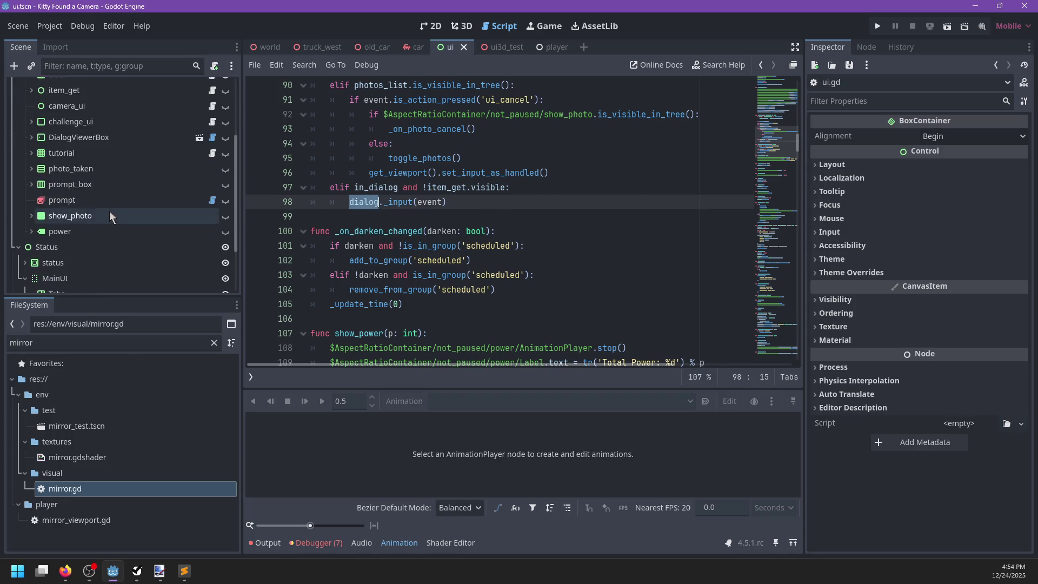
{"action": "scroll", "coordinate": [119, 212], "scroll_direction": "up", "scroll_amount": 1}
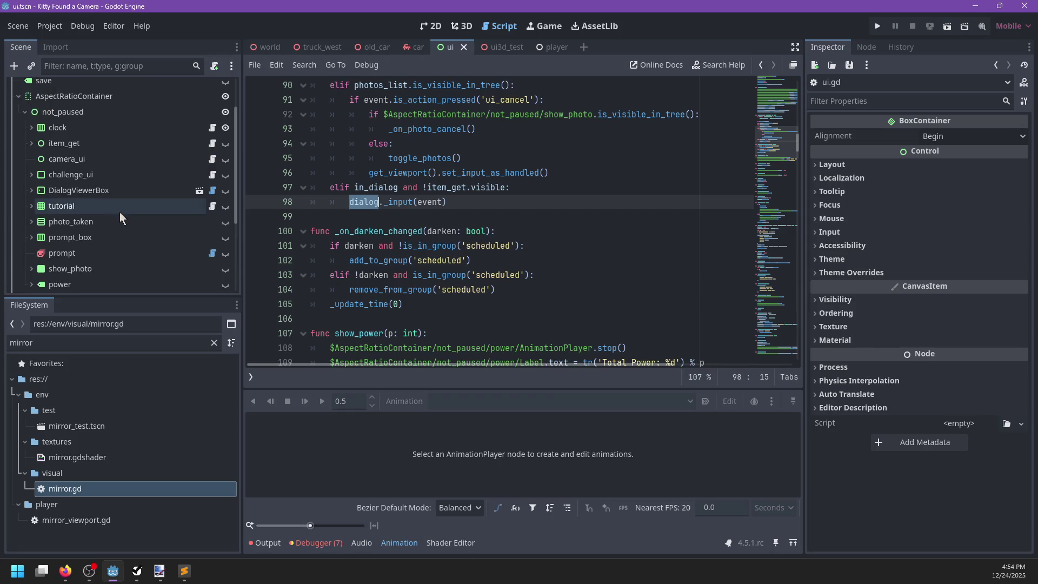
Step: Filter the script file list by 'photo', then clear the filter again
{"action": "double_click", "coordinate": [80, 344]}
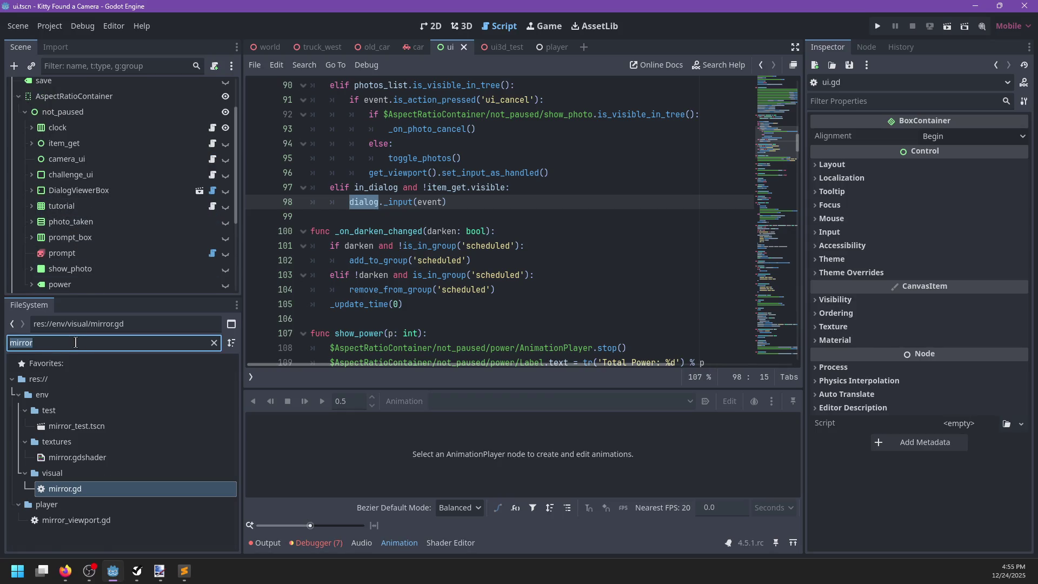
{"action": "type", "text": "photo"}
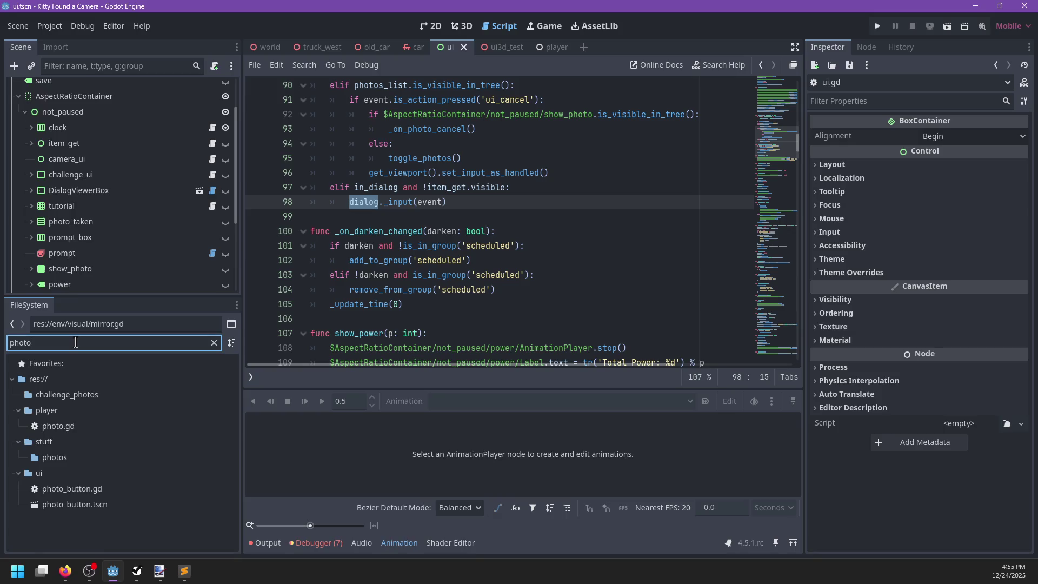
{"action": "key", "text": "ctrl+a"}
{"action": "key", "text": "BackSpace"}
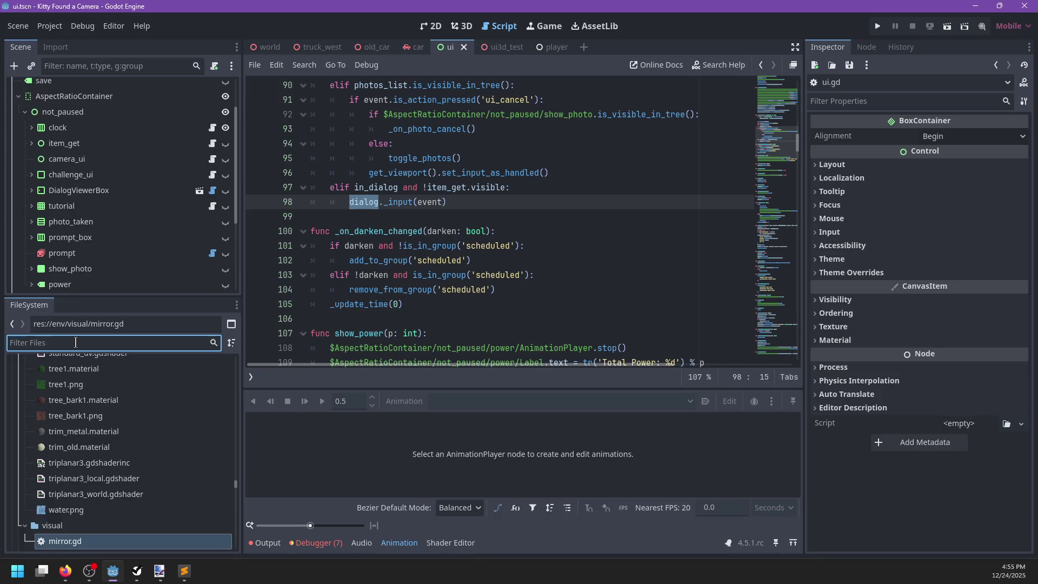
Step: Search ui.gd for show_photo to reach its function definition
{"action": "left_click", "coordinate": [496, 207]}
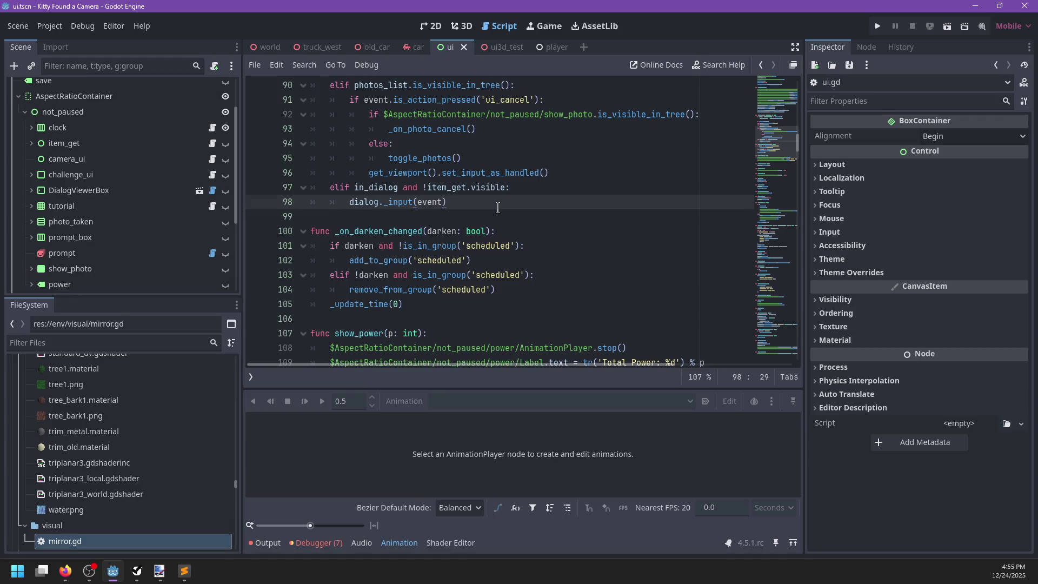
{"action": "scroll", "coordinate": [498, 207], "scroll_direction": "down", "scroll_amount": 2}
{"action": "scroll", "coordinate": [476, 200], "scroll_direction": "up", "scroll_amount": 8}
{"action": "key", "text": "ctrl+f"}
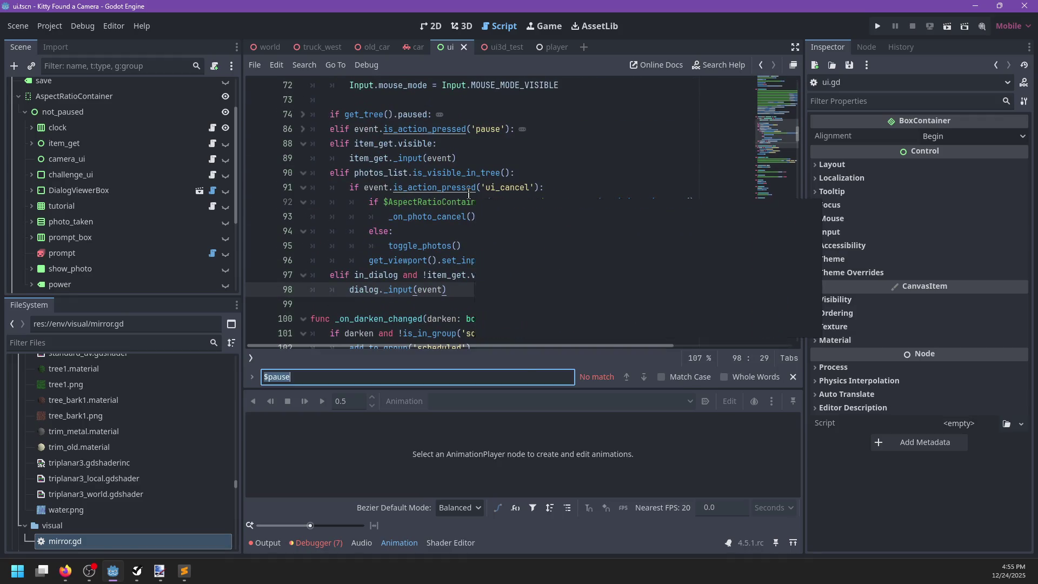
{"action": "type", "text": "show_photo"}
{"action": "key", "text": "Escape"}
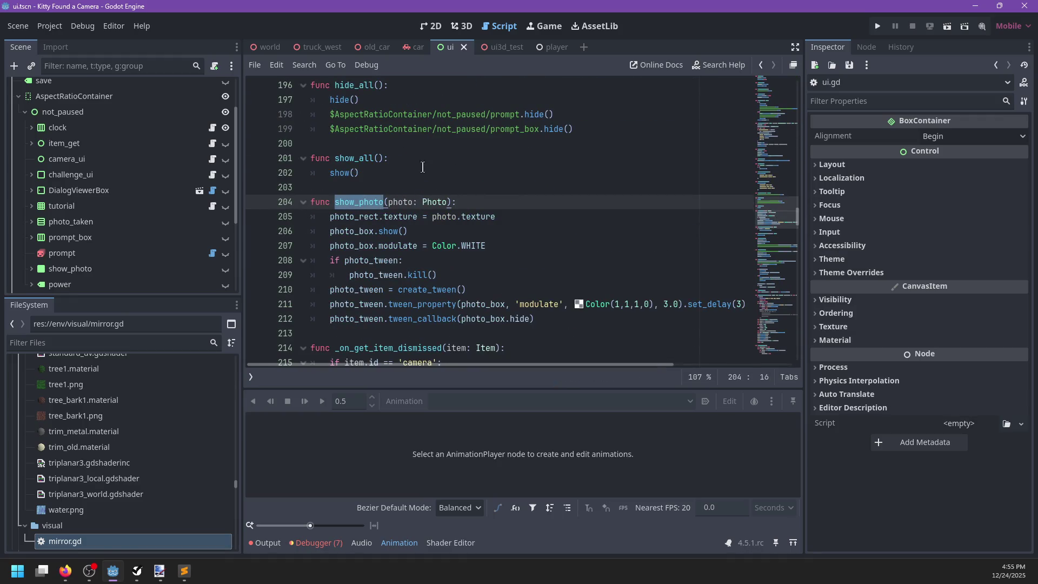
{"action": "scroll", "coordinate": [159, 135], "scroll_direction": "up", "scroll_amount": 2}
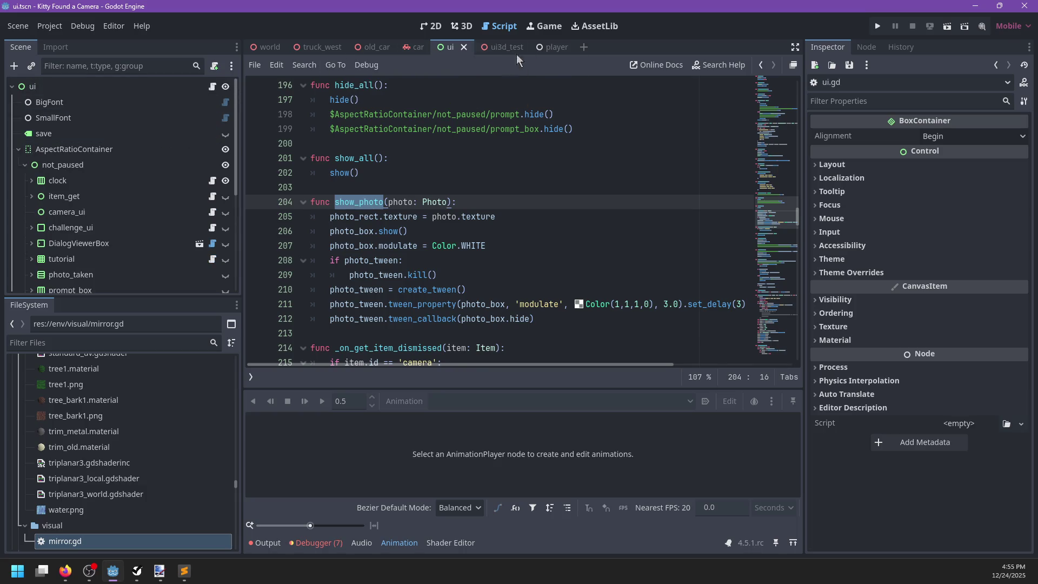
Step: Switch to the player scene's player.gd script and start a text search
{"action": "left_click", "coordinate": [552, 47]}
{"action": "left_click", "coordinate": [461, 141]}
{"action": "key", "text": "ctrl+f"}
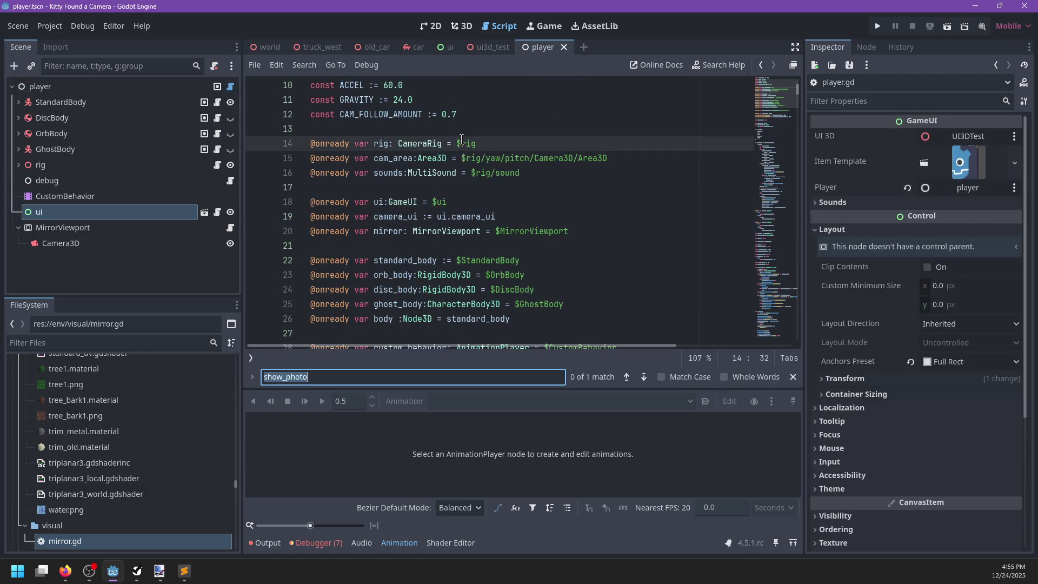
Step: Find the ui.show_photo call at line 335 of player.gd, then open Project Settings' Input Map
{"action": "type", "text": "show_"}
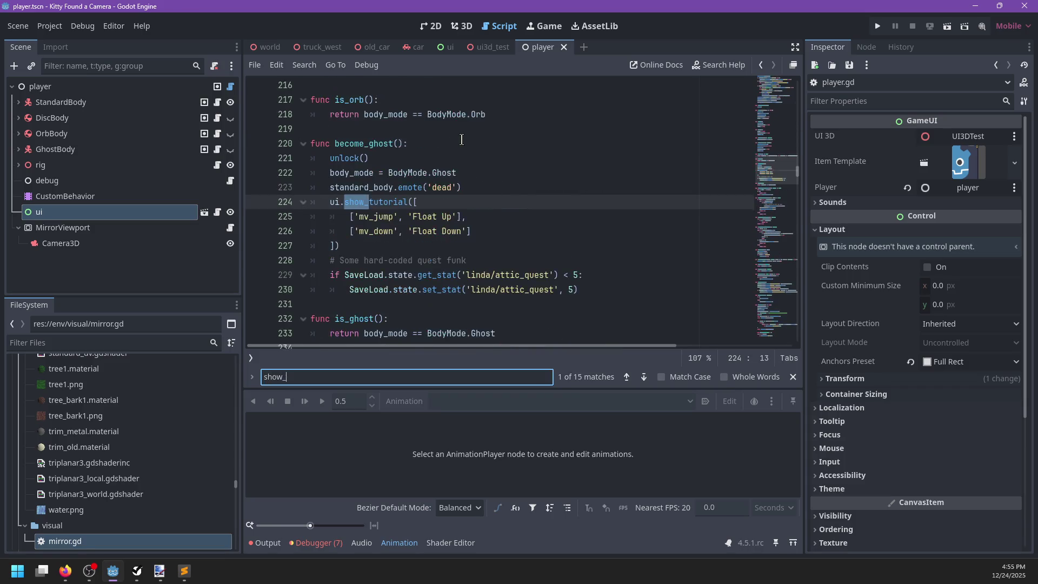
{"action": "type", "text": "photo"}
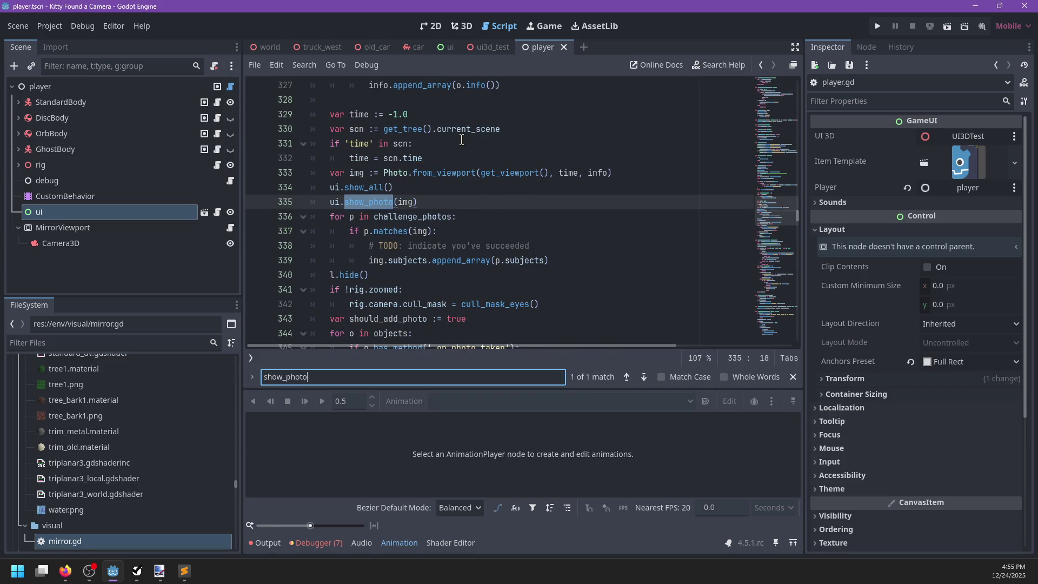
{"action": "key", "text": "Escape"}
{"action": "left_click", "coordinate": [56, 25]}
{"action": "mouse_move", "coordinate": [82, 26]}
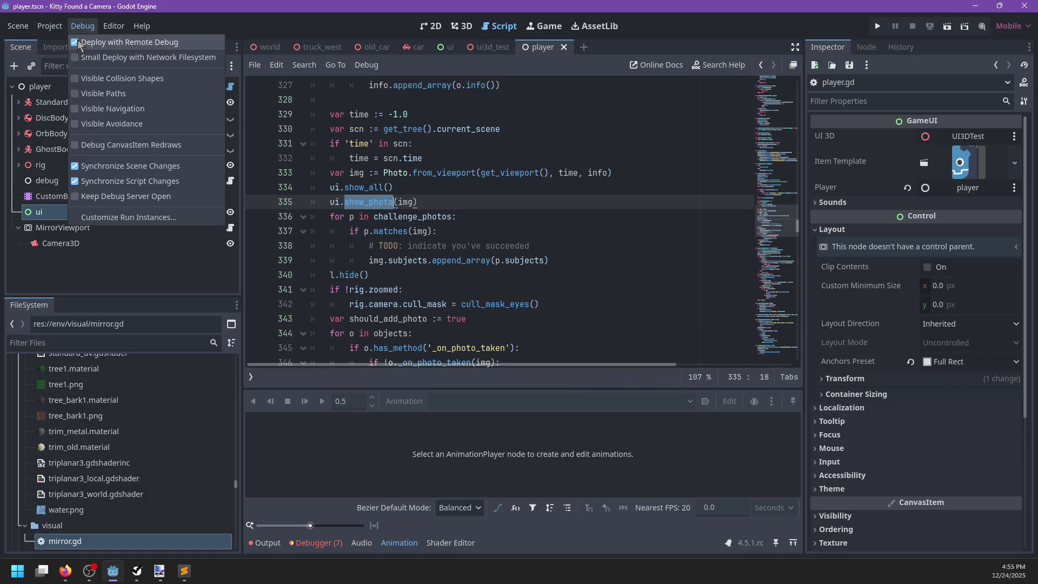
{"action": "mouse_move", "coordinate": [35, 24]}
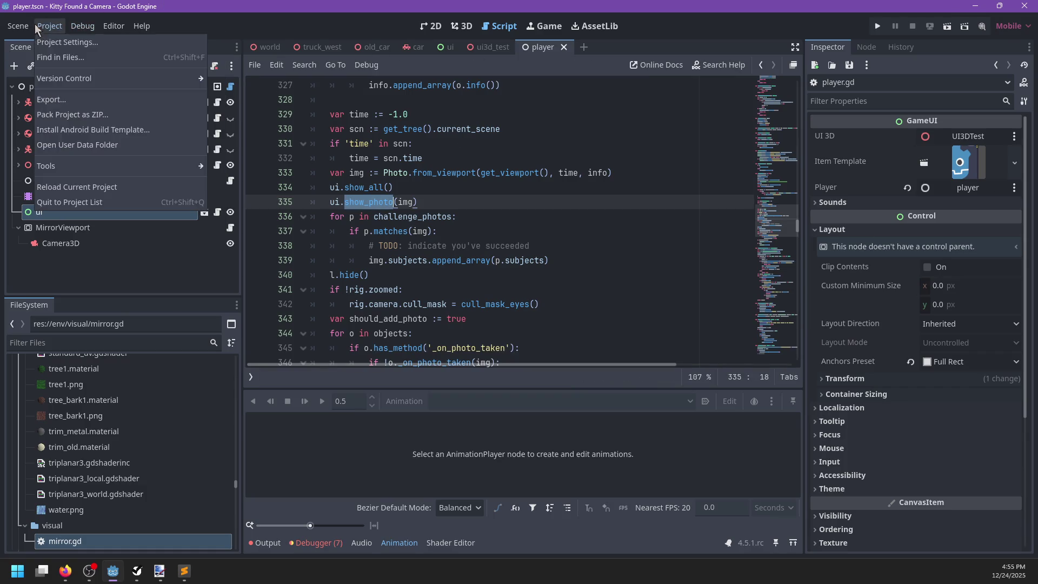
{"action": "left_click", "coordinate": [75, 41]}
{"action": "left_click", "coordinate": [235, 161]}
{"action": "scroll", "coordinate": [255, 274], "scroll_direction": "down", "scroll_amount": 5}
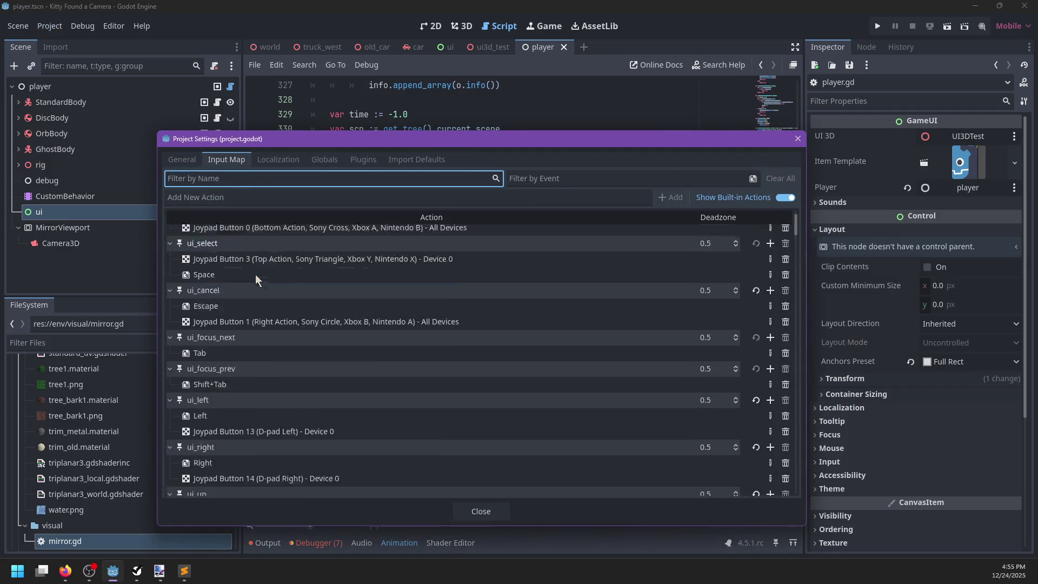
Step: Turn off Show Built-in Actions and scroll to the custom photo_inventory action
{"action": "scroll", "coordinate": [258, 273], "scroll_direction": "down", "scroll_amount": 10}
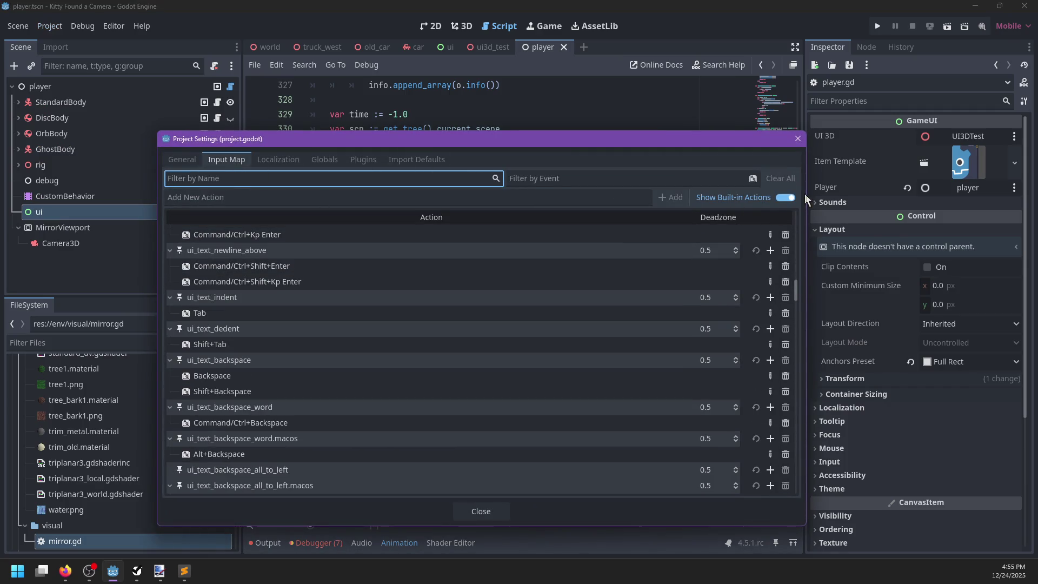
{"action": "left_click", "coordinate": [767, 200]}
{"action": "scroll", "coordinate": [413, 291], "scroll_direction": "up", "scroll_amount": 10}
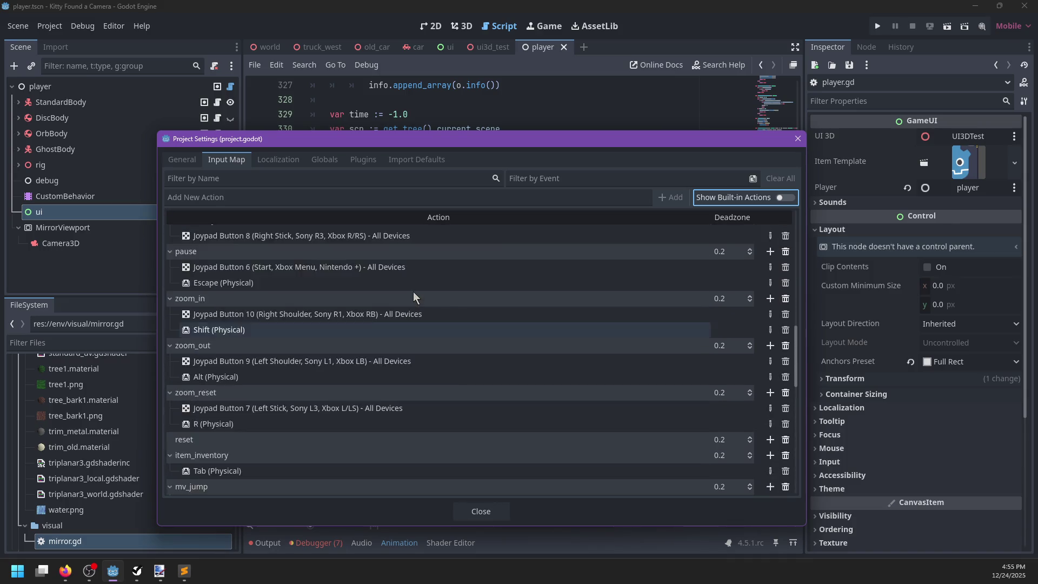
{"action": "scroll", "coordinate": [414, 291], "scroll_direction": "up", "scroll_amount": 5}
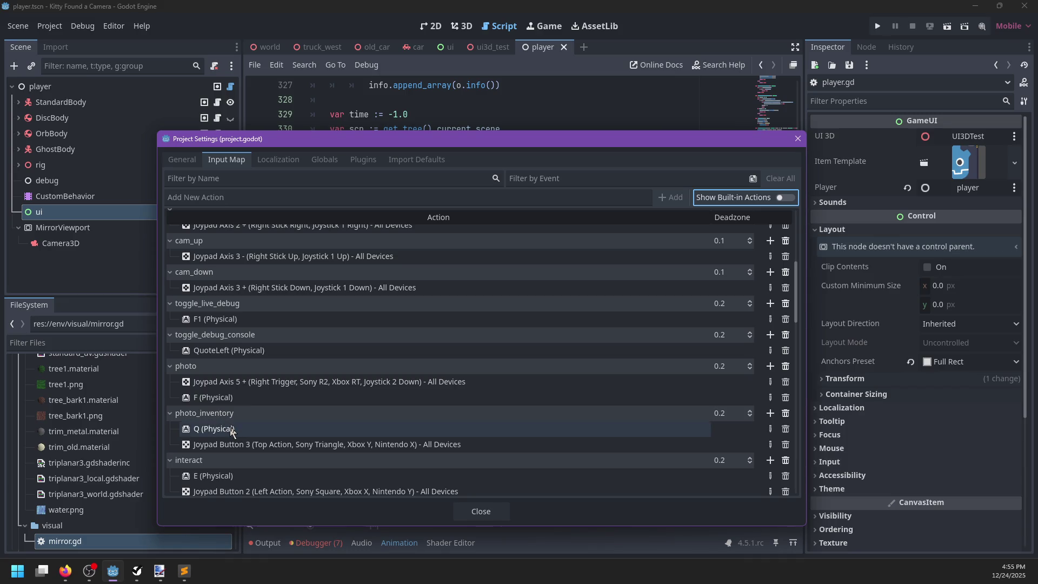
{"action": "scroll", "coordinate": [267, 421], "scroll_direction": "down", "scroll_amount": 1}
{"action": "scroll", "coordinate": [266, 422], "scroll_direction": "down", "scroll_amount": 1}
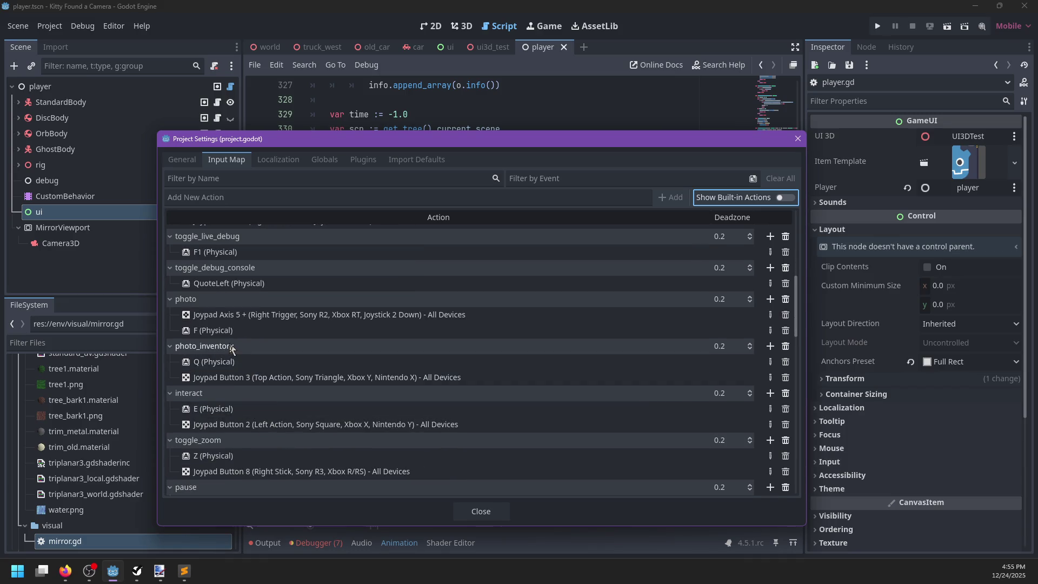
{"action": "left_click", "coordinate": [157, 142]}
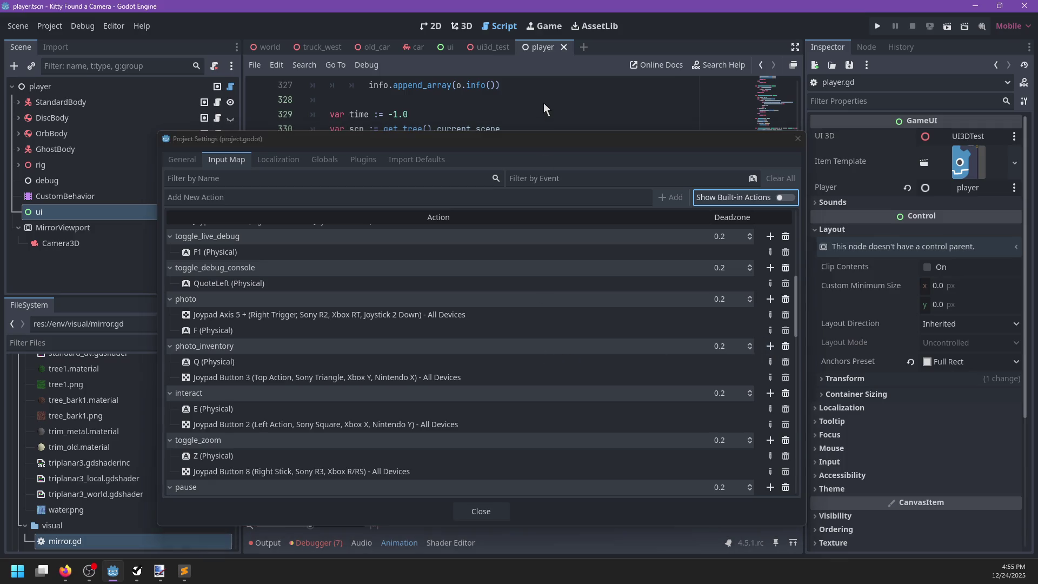
Step: In Sublime, Find in Files for photo_inventory in *.gd and open the player.gd match
{"action": "left_click", "coordinate": [184, 572]}
{"action": "key", "text": "ctrl+shift+f"}
{"action": "type", "text": "photo_inventory"}
{"action": "key", "text": "Tab"}
{"action": "type", "text": "*.gd"}
{"action": "key", "text": "Return"}
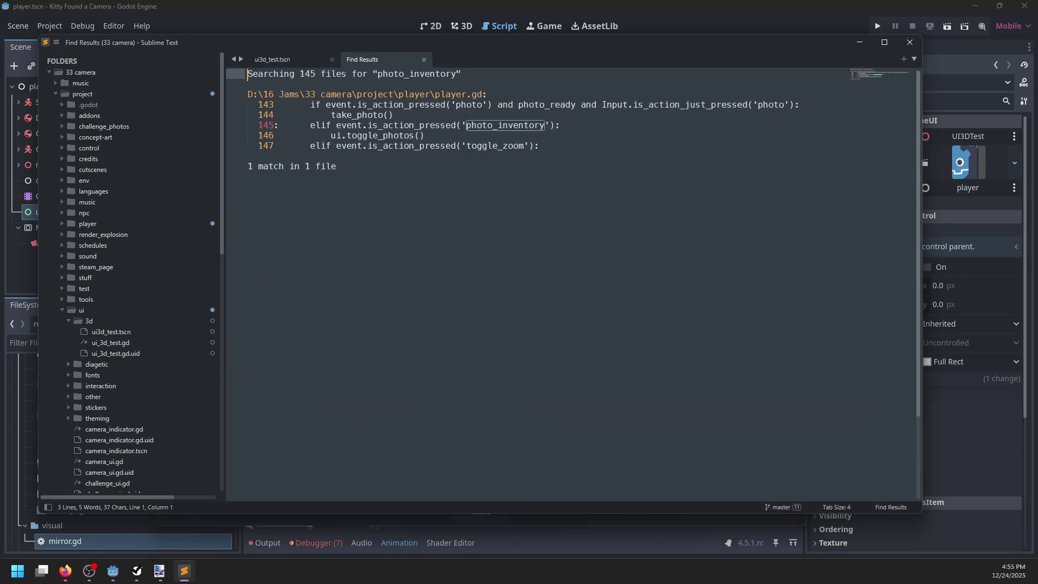
{"action": "double_click", "coordinate": [497, 127]}
{"action": "double_click", "coordinate": [388, 291]}
Step: Rename the photo_inventory input action to status_menu in Godot's Input Map
{"action": "key", "text": "alt+Tab"}
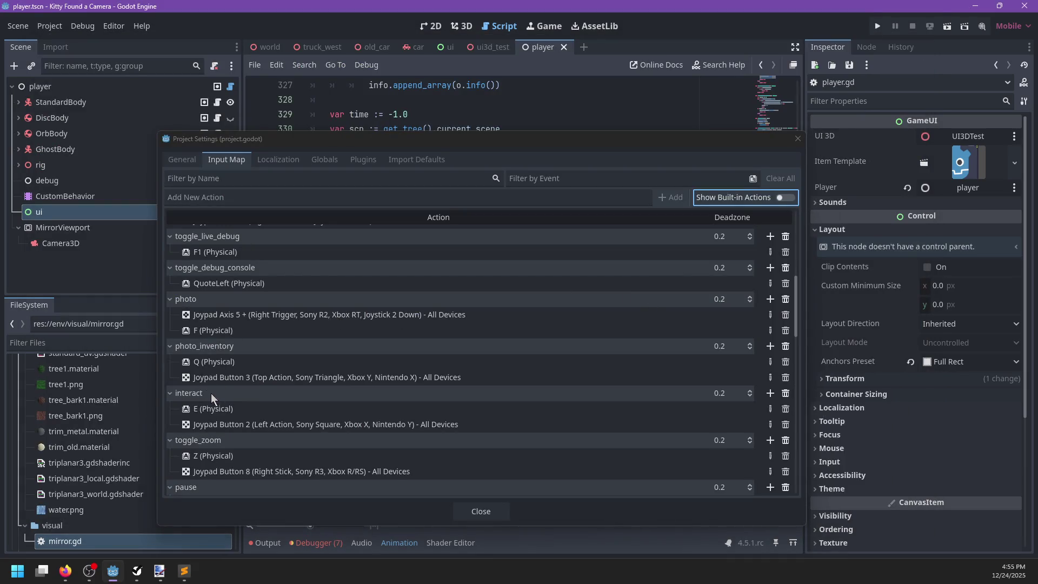
{"action": "double_click", "coordinate": [222, 347]}
{"action": "type", "text": "status_"}
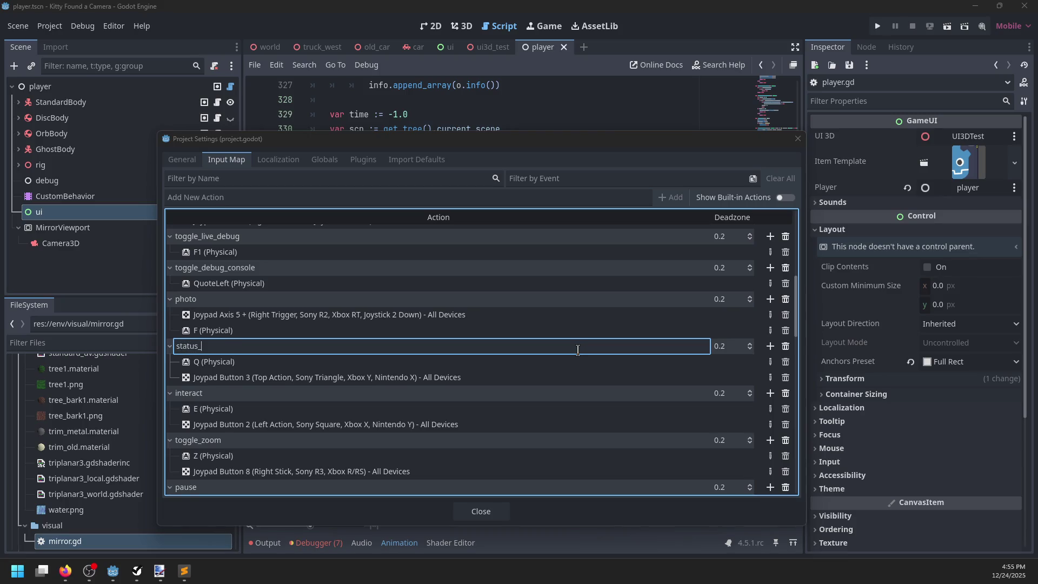
{"action": "type", "text": "photos"}
{"action": "key", "text": "Return"}
{"action": "key", "text": "alt+Tab"}
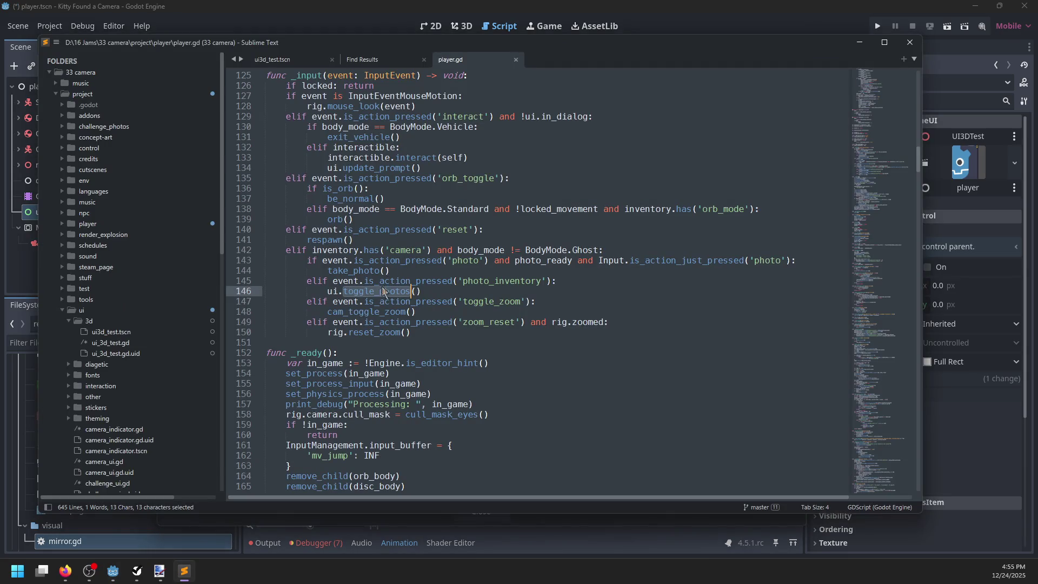
Step: Change player.gd's check to 'status_menu' and its call to ui.toggle_status(), then save
{"action": "double_click", "coordinate": [494, 283]}
{"action": "type", "text": "status_menu"}
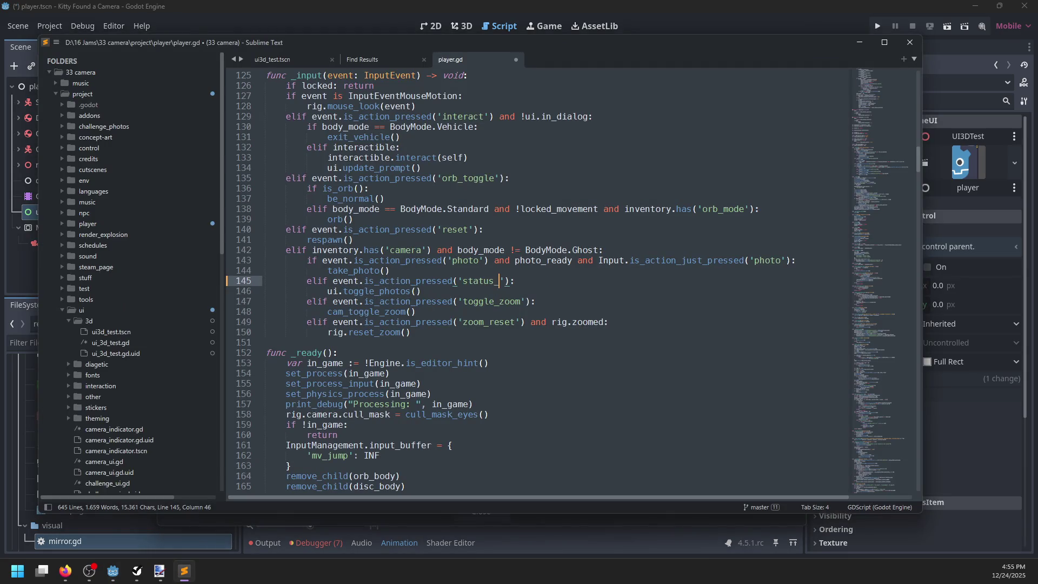
{"action": "left_click", "coordinate": [415, 292]}
{"action": "key", "text": "ctrl+BackSpace"}
{"action": "type", "text": "toggle_stats"}
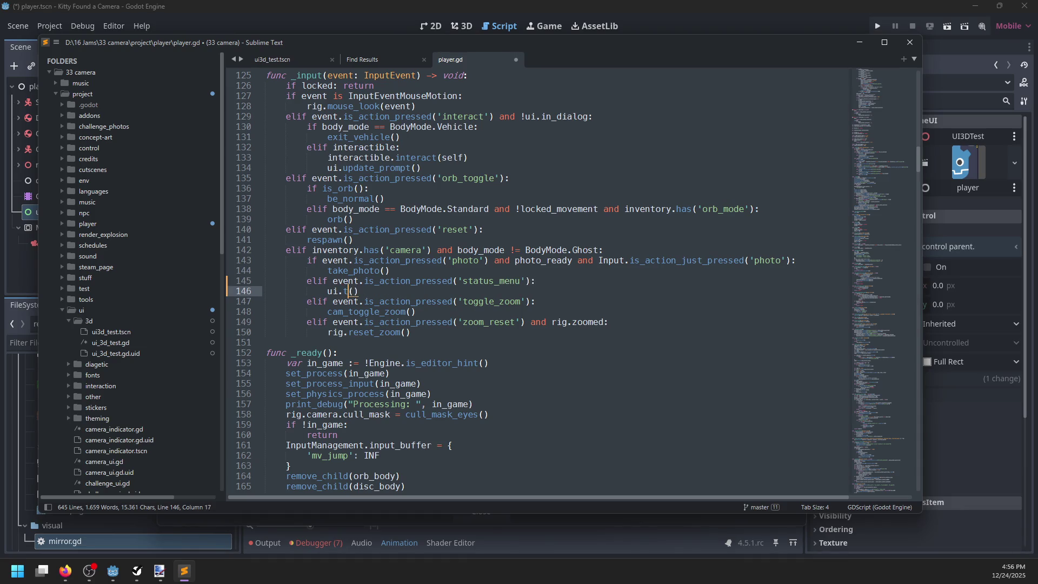
{"action": "key", "text": "BackSpace"}
{"action": "type", "text": "us"}
{"action": "key", "text": "ctrl+s"}
{"action": "left_click", "coordinate": [346, 15]}
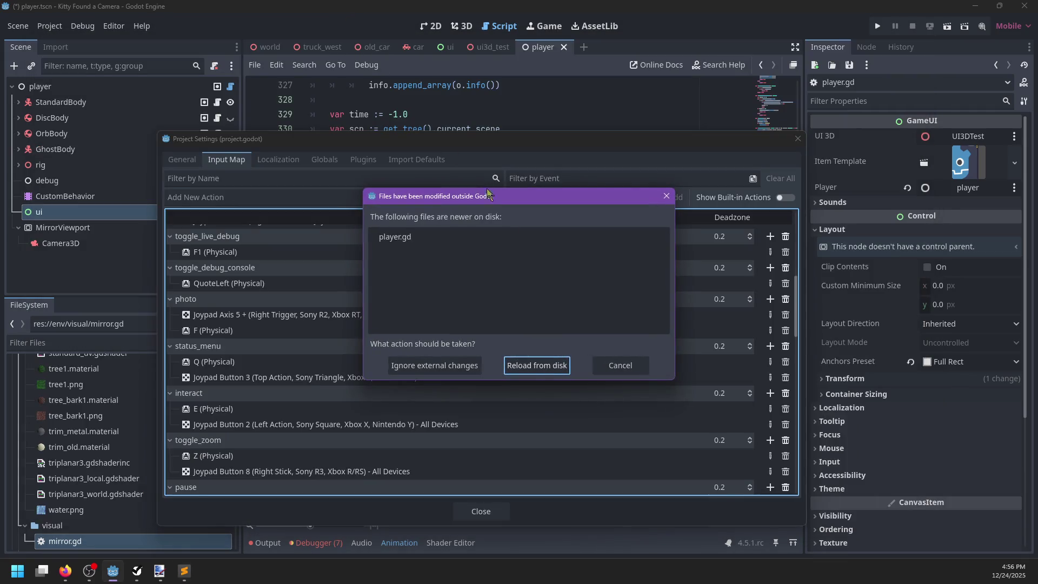
Step: Reload player.gd from disk, then rename ui.gd's toggle_photos function to toggle_status and save
{"action": "left_click", "coordinate": [482, 364]}
{"action": "left_click", "coordinate": [798, 138]}
{"action": "left_click", "coordinate": [270, 174]}
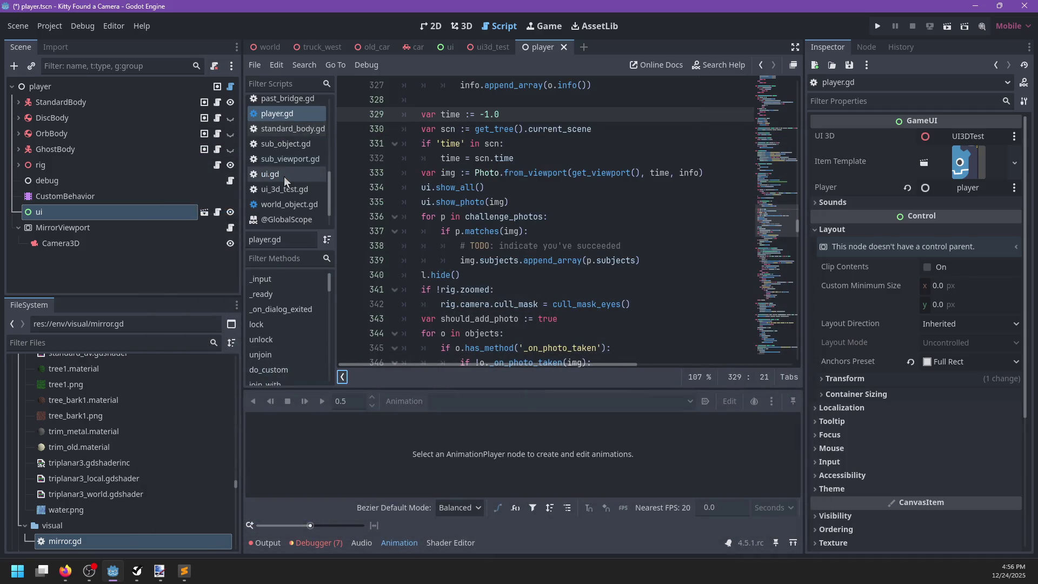
{"action": "key", "text": "ctrl+f"}
{"action": "type", "text": "toggle_"}
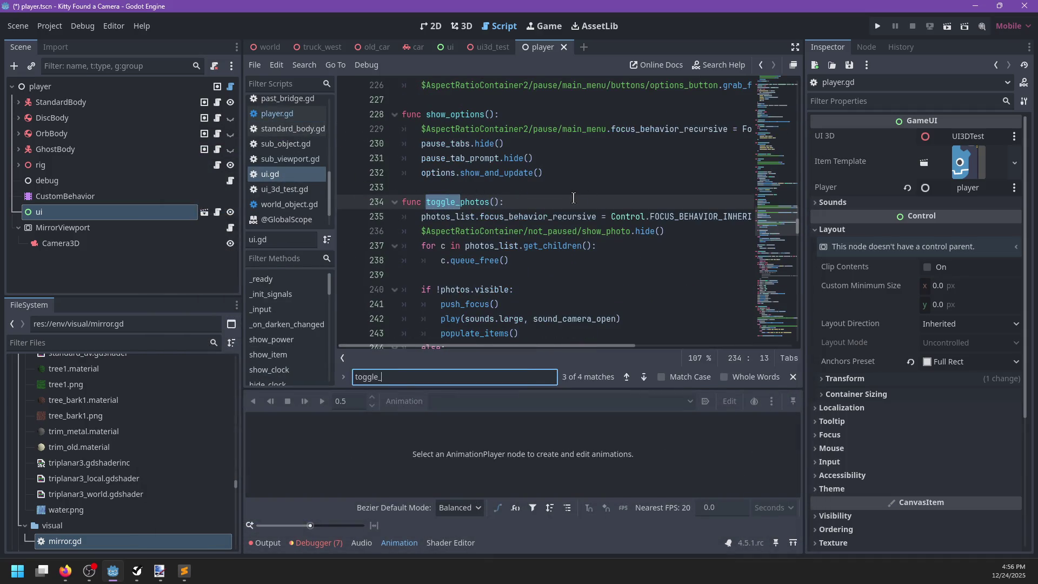
{"action": "key", "text": "Escape"}
{"action": "type", "text": "toggle_status"}
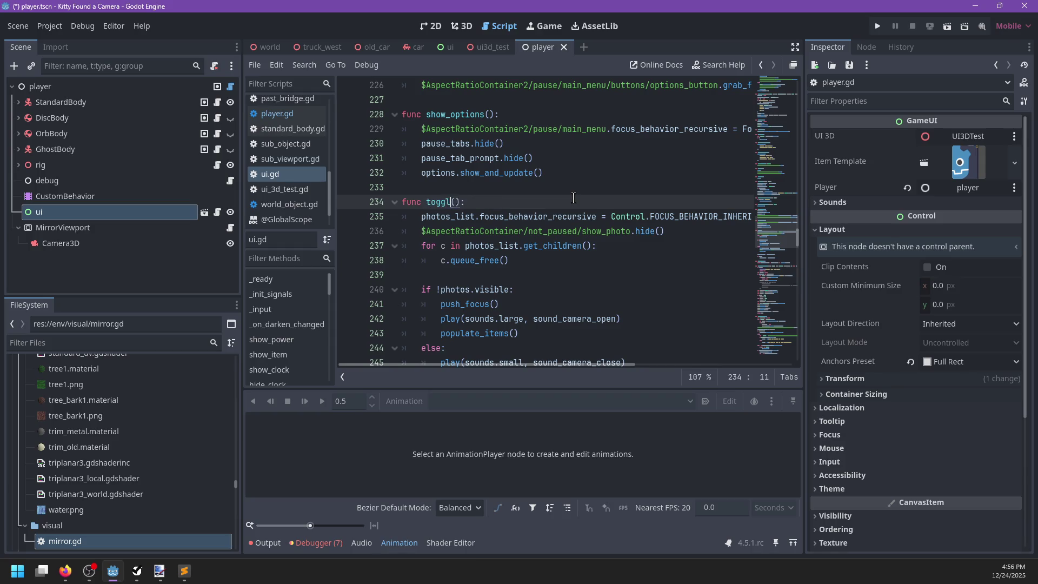
{"action": "key", "text": "ctrl+s"}
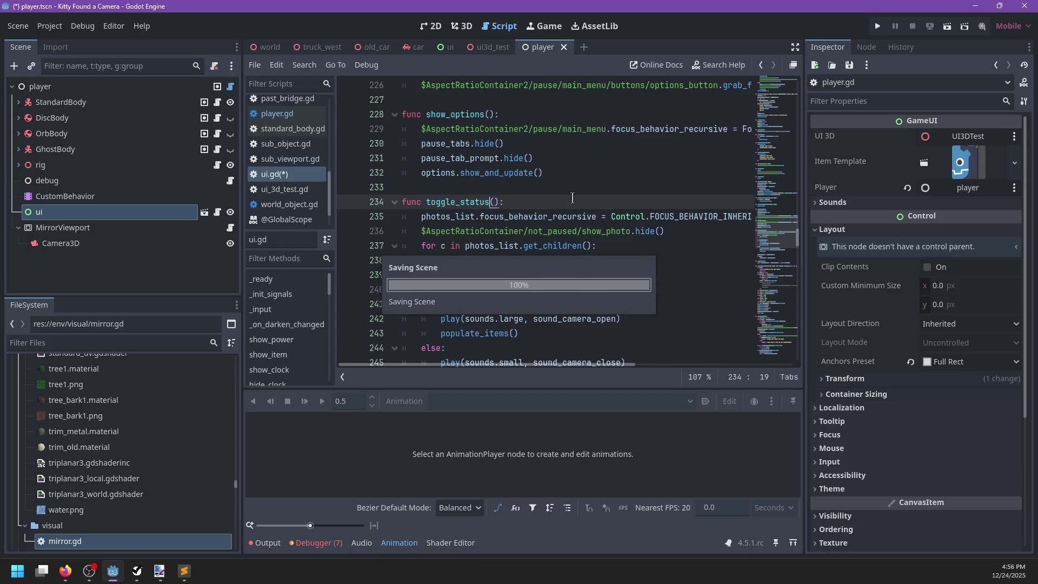
Step: Change the outdated toggle_photos() call on line 95 to toggle_status() and save ui.gd
{"action": "left_click", "coordinate": [467, 216]}
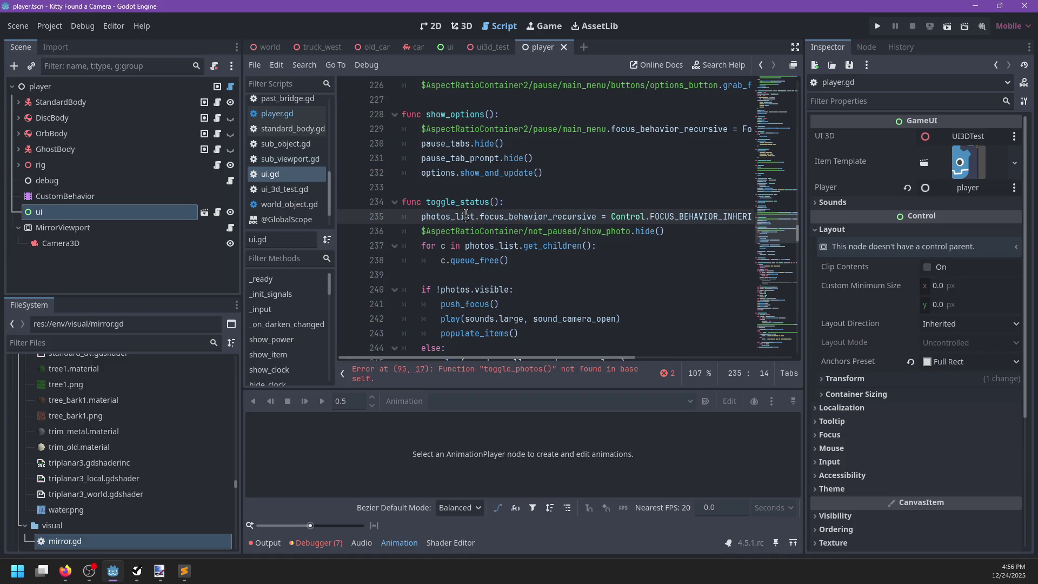
{"action": "scroll", "coordinate": [522, 247], "scroll_direction": "down", "scroll_amount": 4}
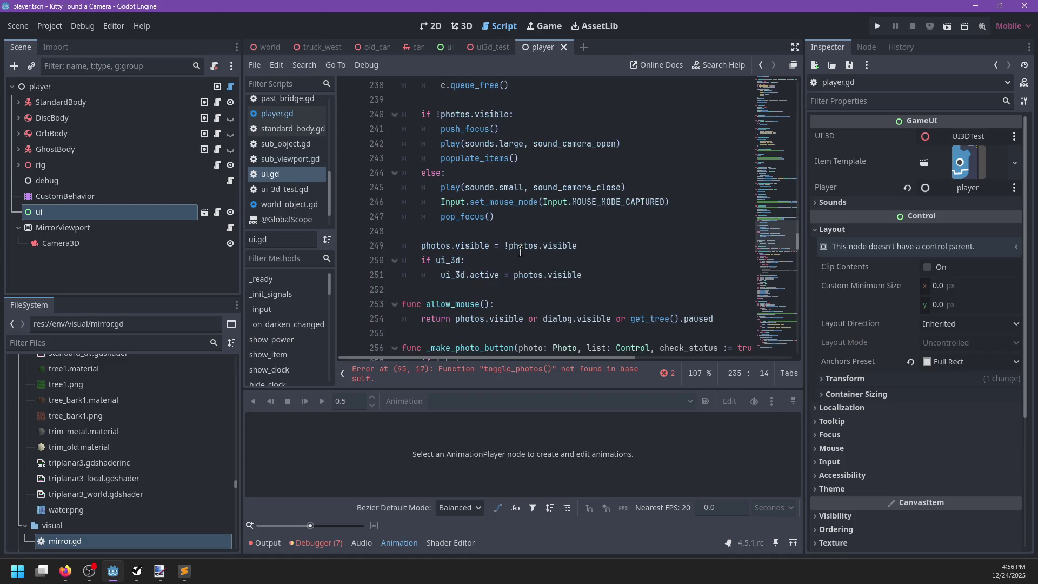
{"action": "scroll", "coordinate": [521, 251], "scroll_direction": "up", "scroll_amount": 4}
{"action": "mouse_move", "coordinate": [779, 238]}
{"action": "left_mouse_down"}
{"action": "mouse_move", "coordinate": [778, 86]}
{"action": "mouse_move", "coordinate": [781, 103]}
{"action": "left_mouse_up"}
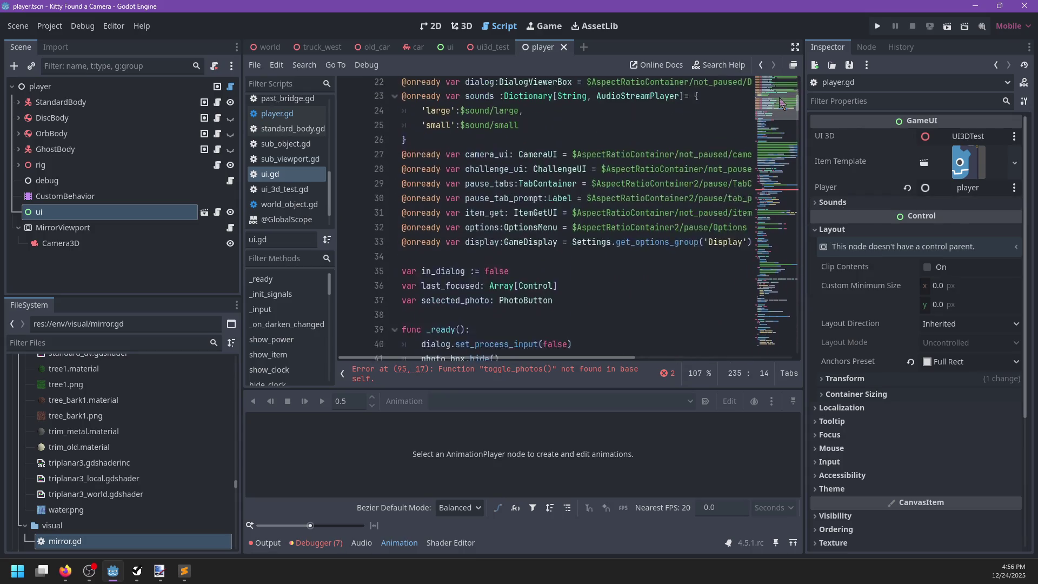
{"action": "left_click", "coordinate": [526, 375]}
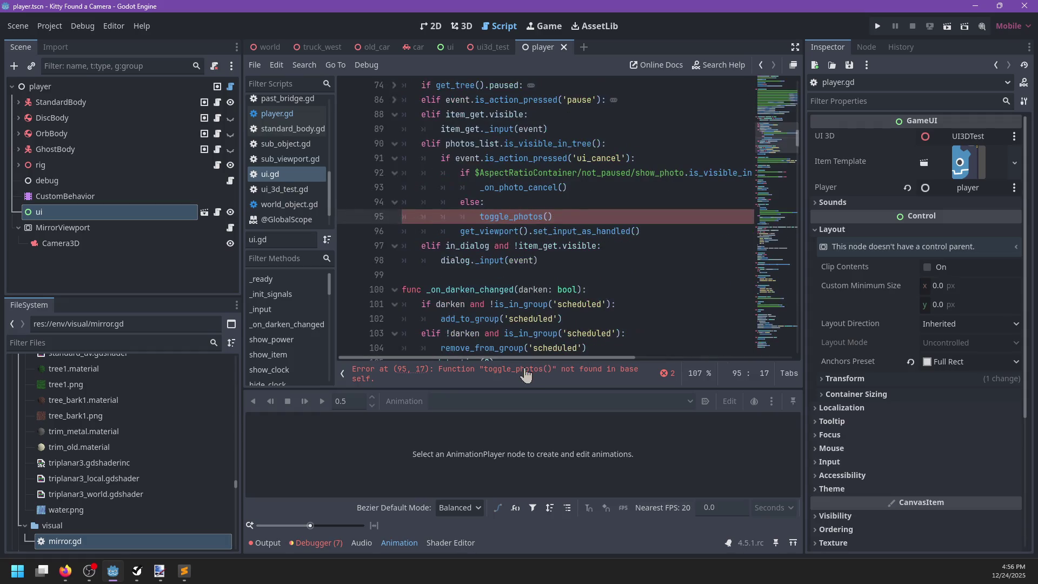
{"action": "double_click", "coordinate": [522, 216]}
{"action": "type", "text": "toggle_status"}
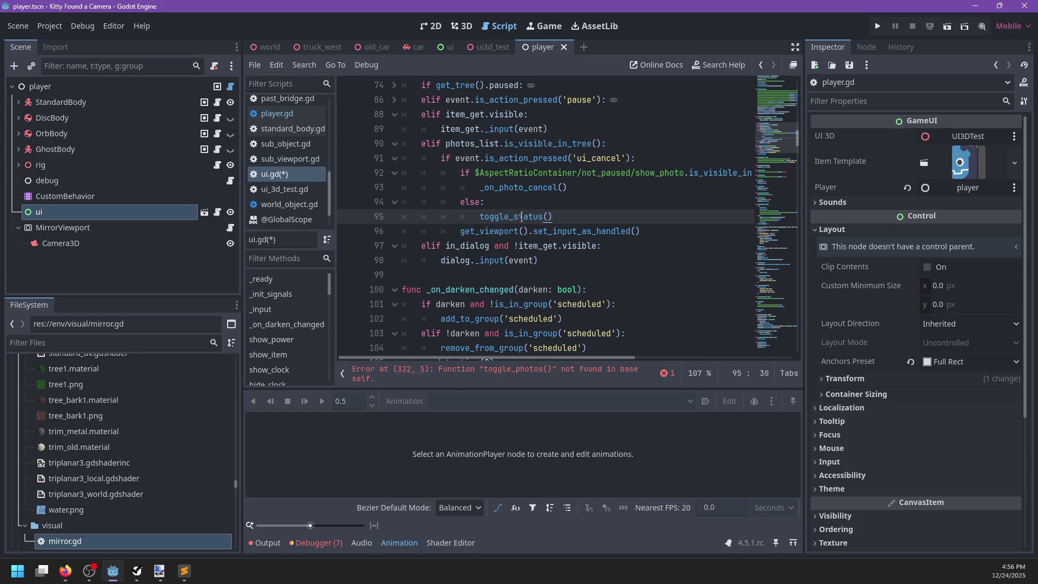
{"action": "key", "text": "ctrl+s"}
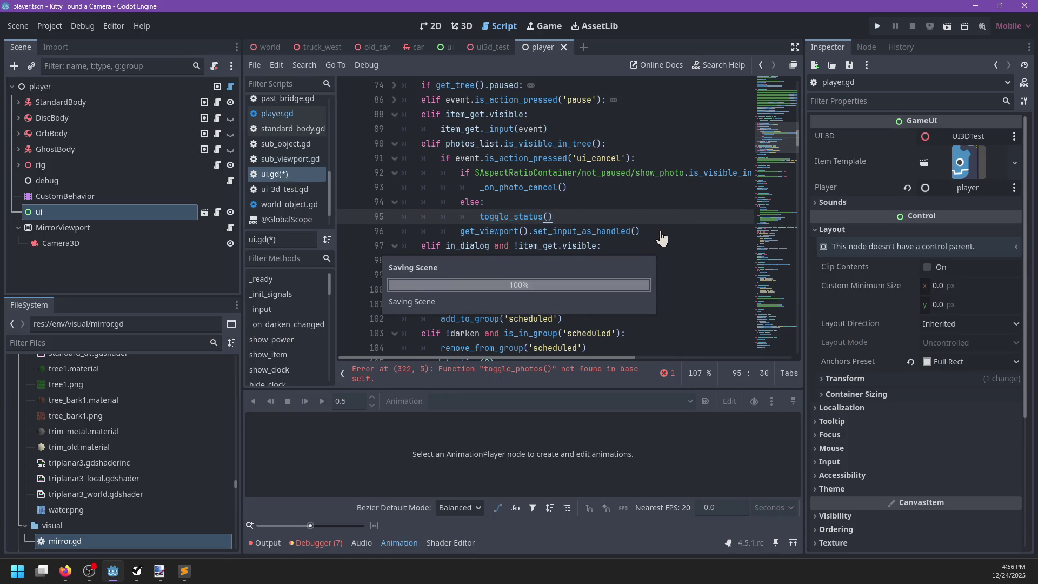
{"action": "left_click", "coordinate": [479, 143]}
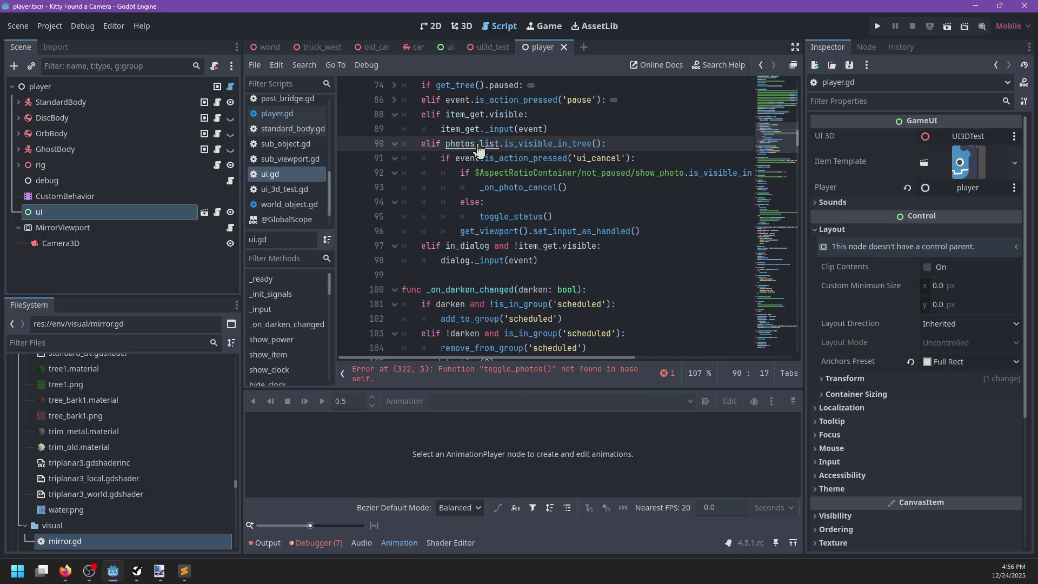
{"action": "left_click", "coordinate": [479, 143], "text": "ctrl"}
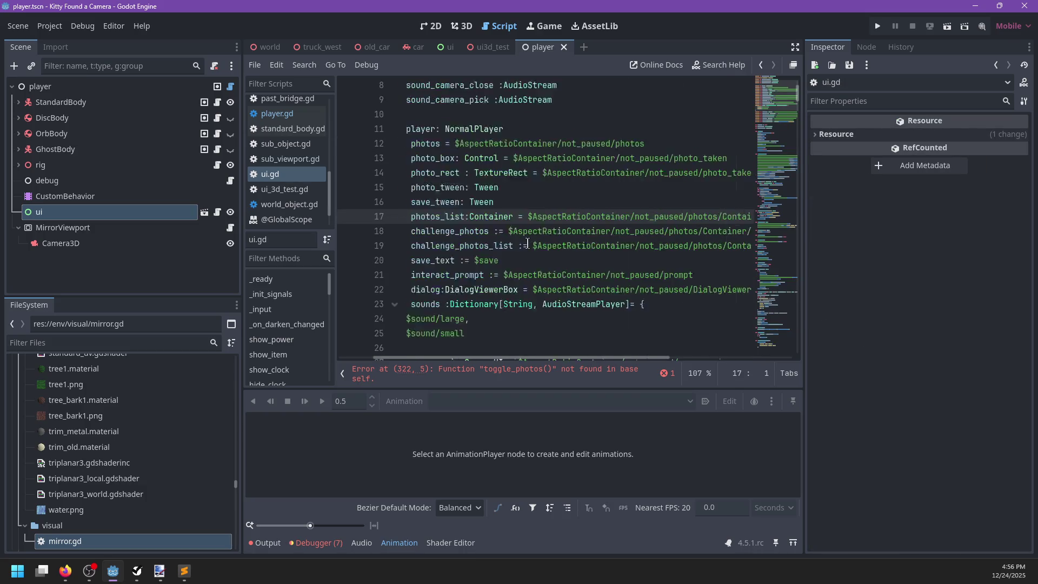
Step: Rename the exported ui_3d Node3D variable in ui.gd to status_ui
{"action": "scroll", "coordinate": [521, 179], "scroll_direction": "up", "scroll_amount": 3}
{"action": "double_click", "coordinate": [472, 130]}
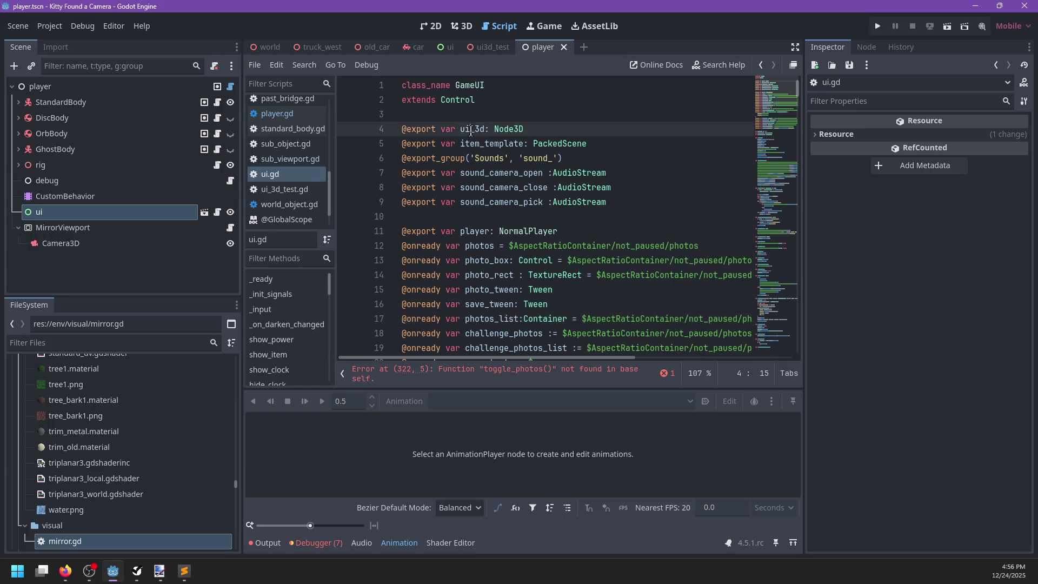
{"action": "type", "text": "status_ui"}
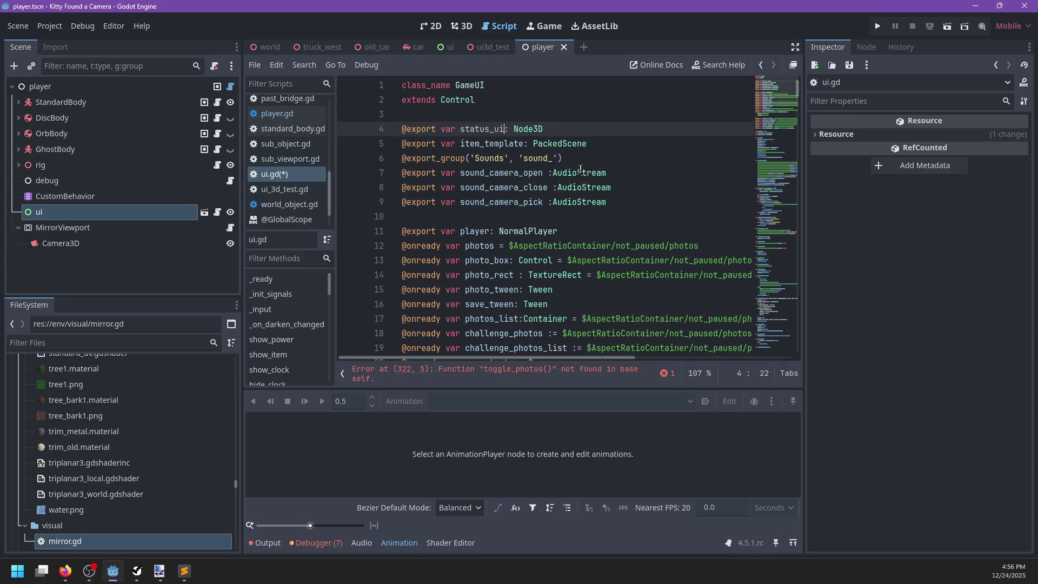
{"action": "double_click", "coordinate": [522, 128]}
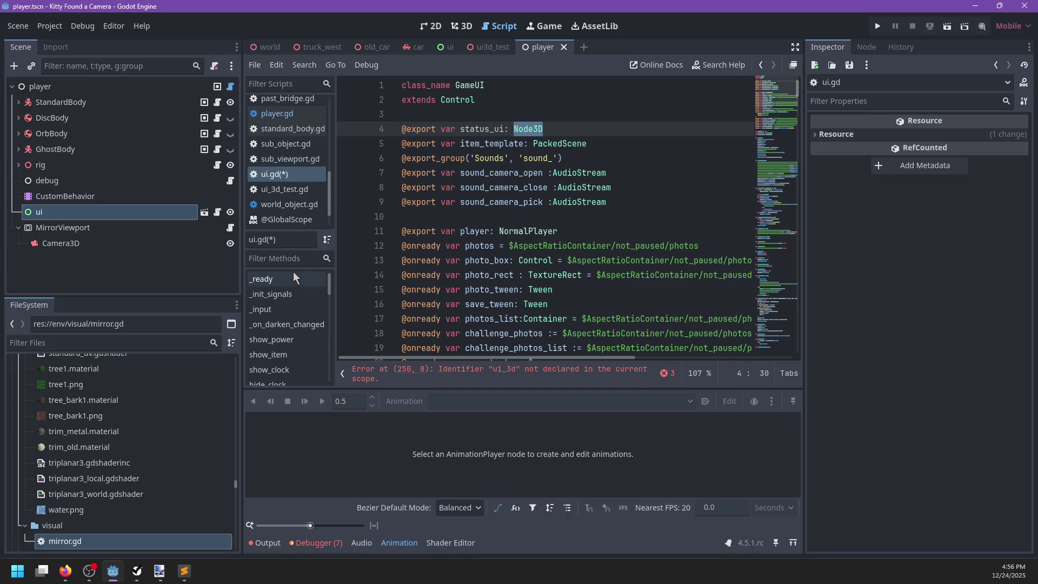
Step: In the ui scene, collapse MainUI, expand status, and select UI3DTest to open its script
{"action": "left_click", "coordinate": [448, 49]}
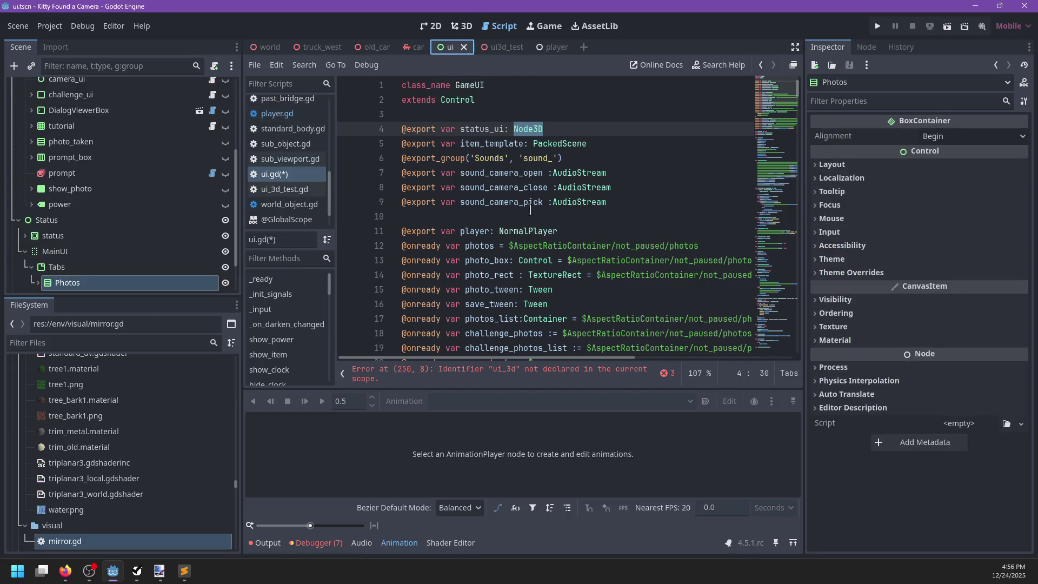
{"action": "scroll", "coordinate": [160, 218], "scroll_direction": "down", "scroll_amount": 1}
{"action": "scroll", "coordinate": [160, 218], "scroll_direction": "up", "scroll_amount": 3}
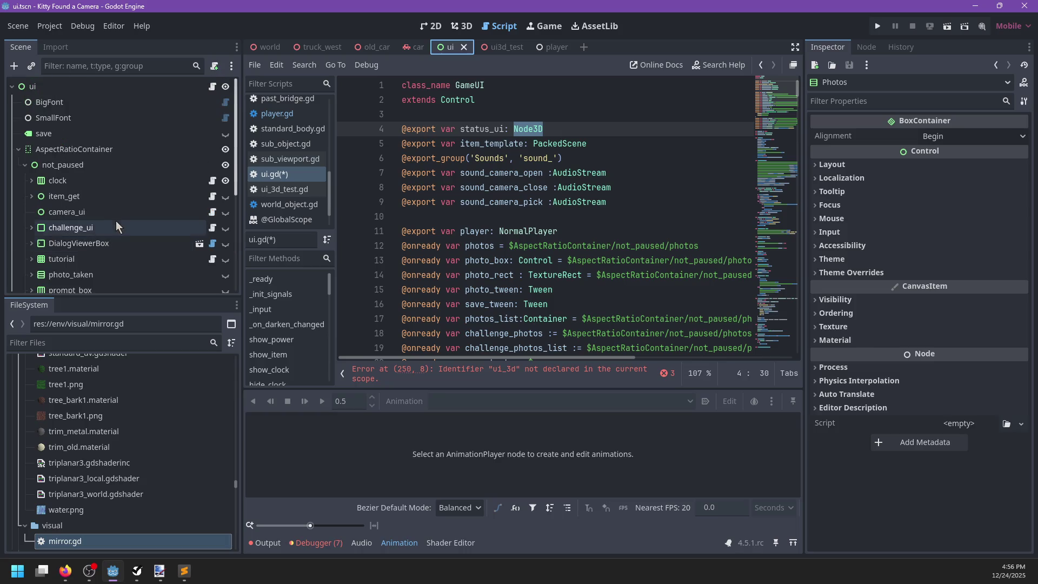
{"action": "scroll", "coordinate": [125, 215], "scroll_direction": "down", "scroll_amount": 2}
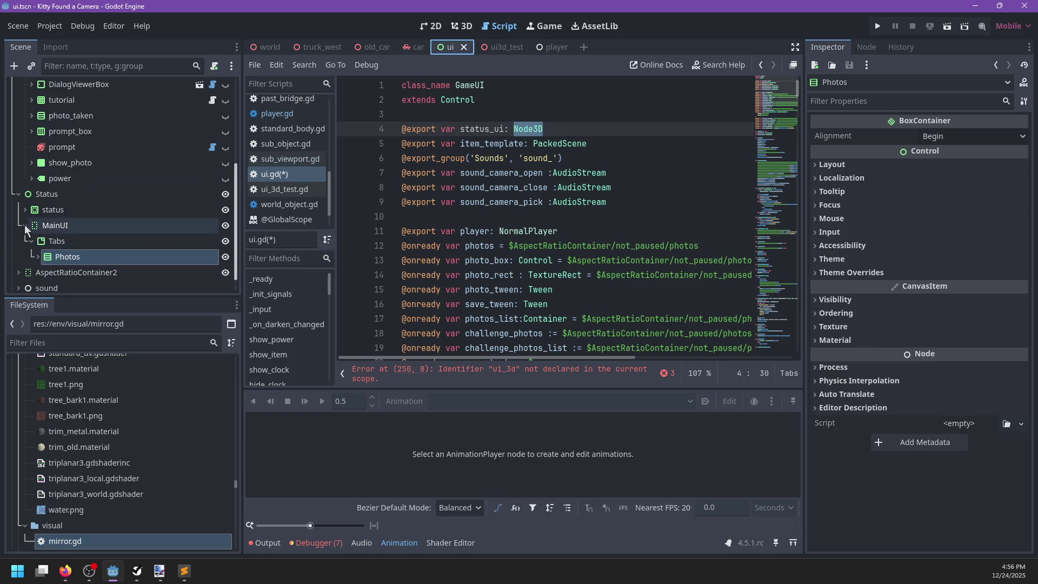
{"action": "left_click", "coordinate": [25, 225]}
{"action": "left_click", "coordinate": [18, 251]}
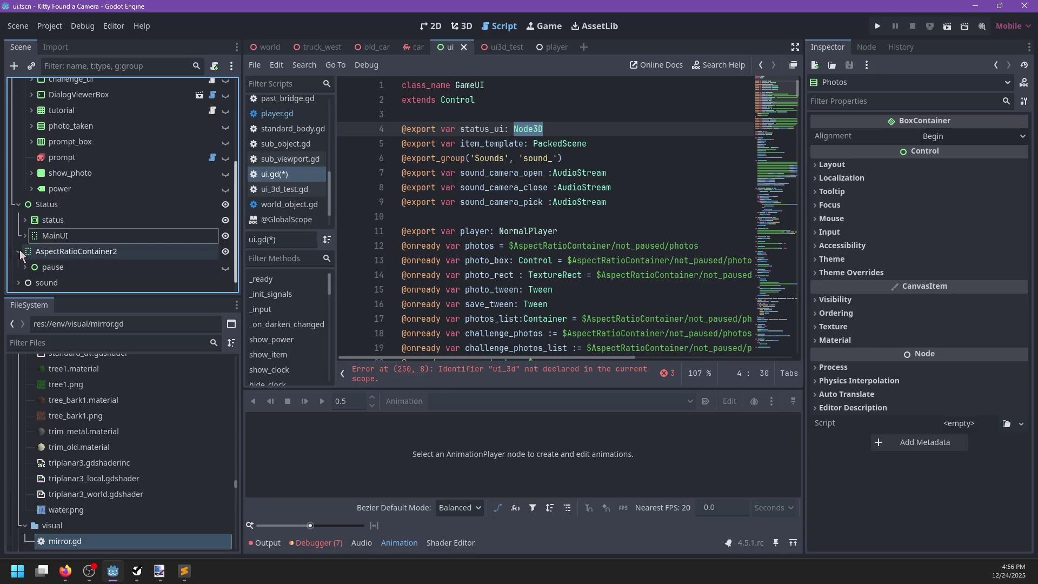
{"action": "left_click", "coordinate": [25, 219]}
{"action": "left_click", "coordinate": [108, 252]}
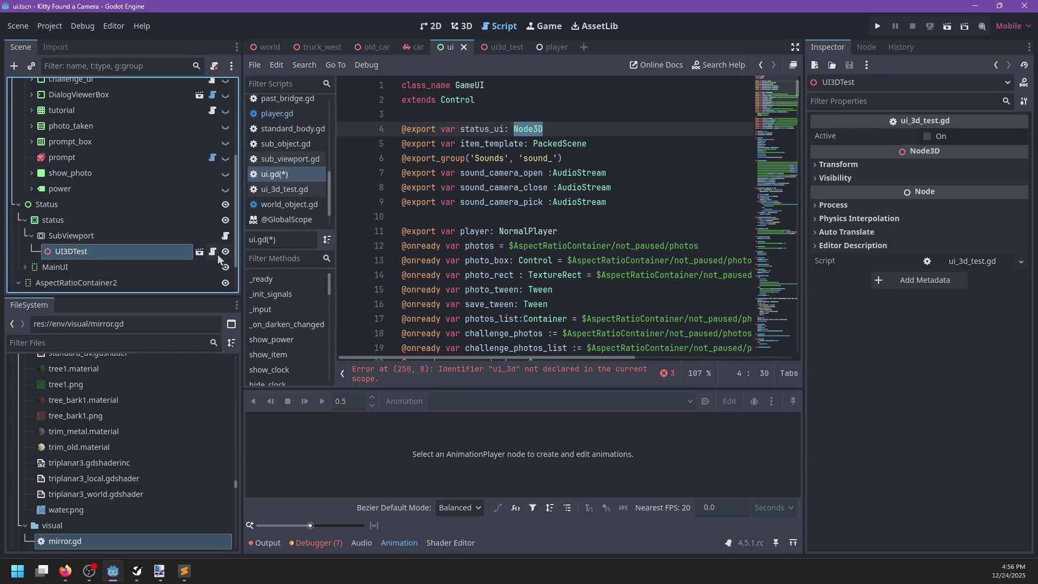
{"action": "left_click", "coordinate": [212, 252]}
Step: Add 'class_name StatusMenu3D' above extends Node3D in ui_3d_test.gd and save
{"action": "left_click", "coordinate": [557, 102]}
{"action": "key", "text": "Up"}
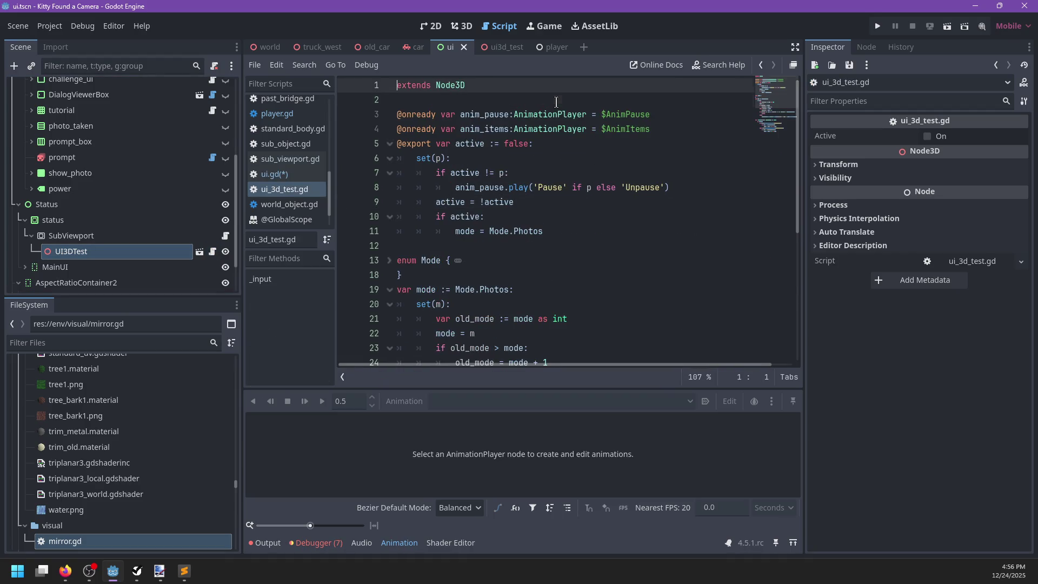
{"action": "key", "text": "Return"}
{"action": "key", "text": "Up"}
{"action": "type", "text": "class_name "}
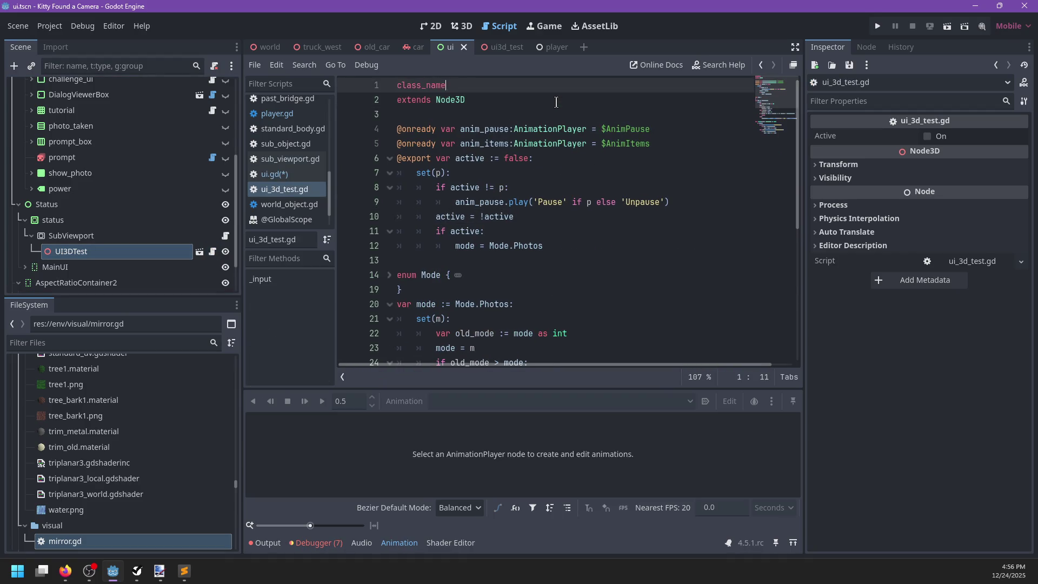
{"action": "type", "text": "StatusMenu"}
{"action": "key", "text": "ctrl+s"}
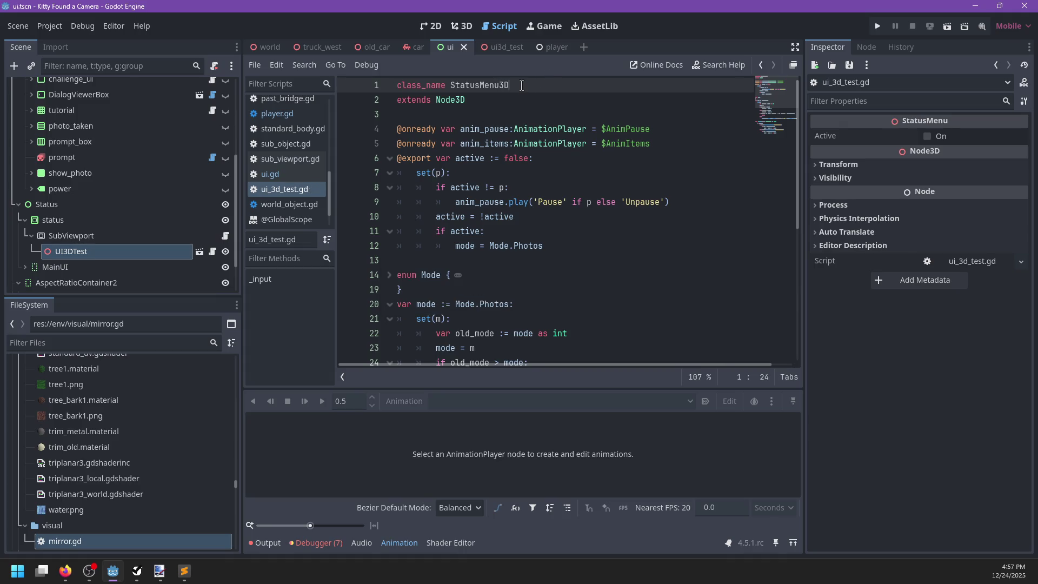
{"action": "key", "text": "ctrl+s"}
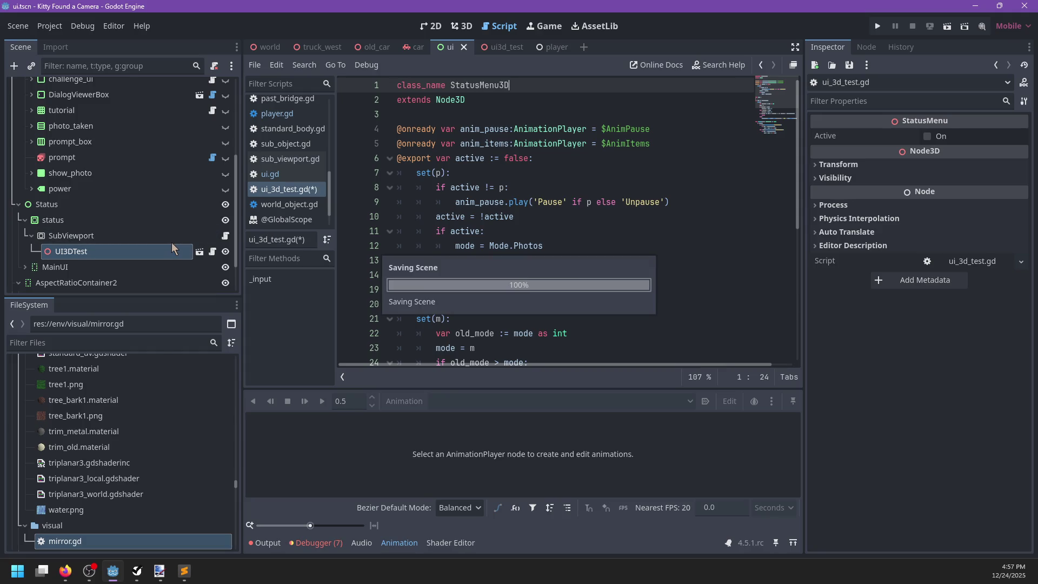
{"action": "scroll", "coordinate": [123, 118], "scroll_direction": "down", "scroll_amount": 5}
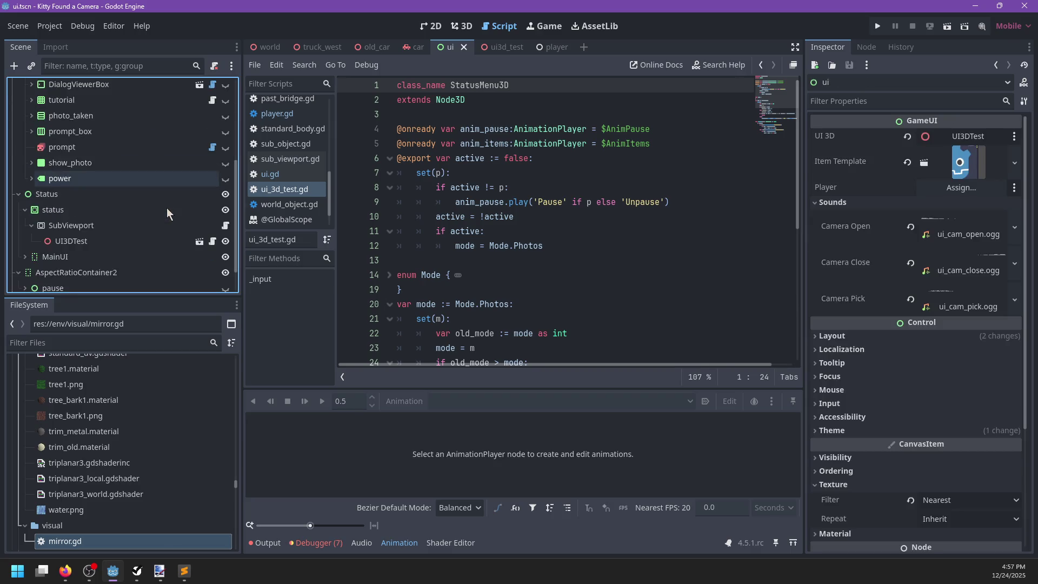
Step: Clear the ui node's UI 3D property and delete the leftover ui_3d lines 250–251 in ui.gd
{"action": "left_click", "coordinate": [908, 137]}
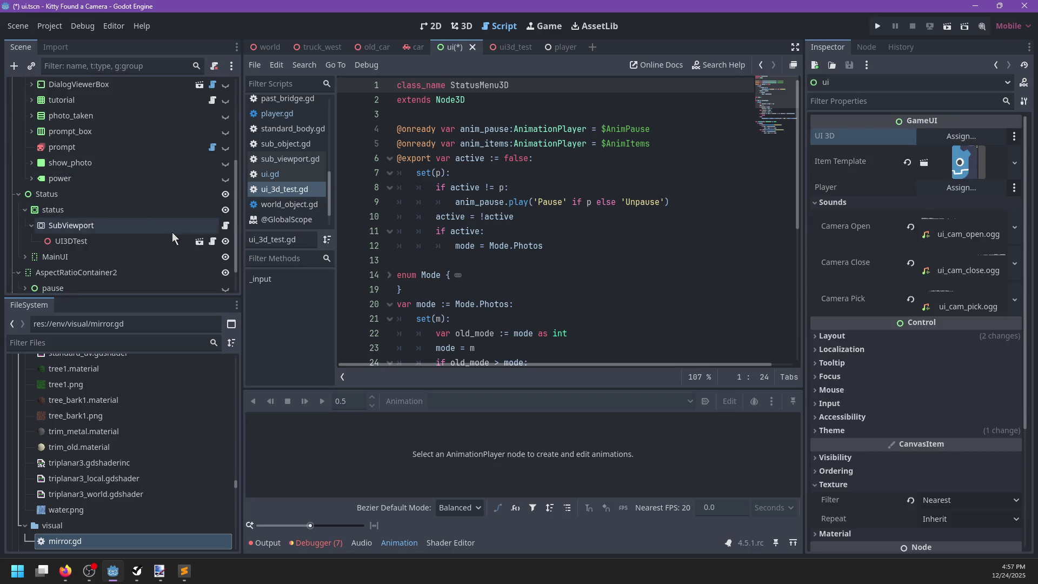
{"action": "scroll", "coordinate": [201, 208], "scroll_direction": "up", "scroll_amount": 5}
{"action": "left_click", "coordinate": [209, 87]}
{"action": "left_click", "coordinate": [210, 88]}
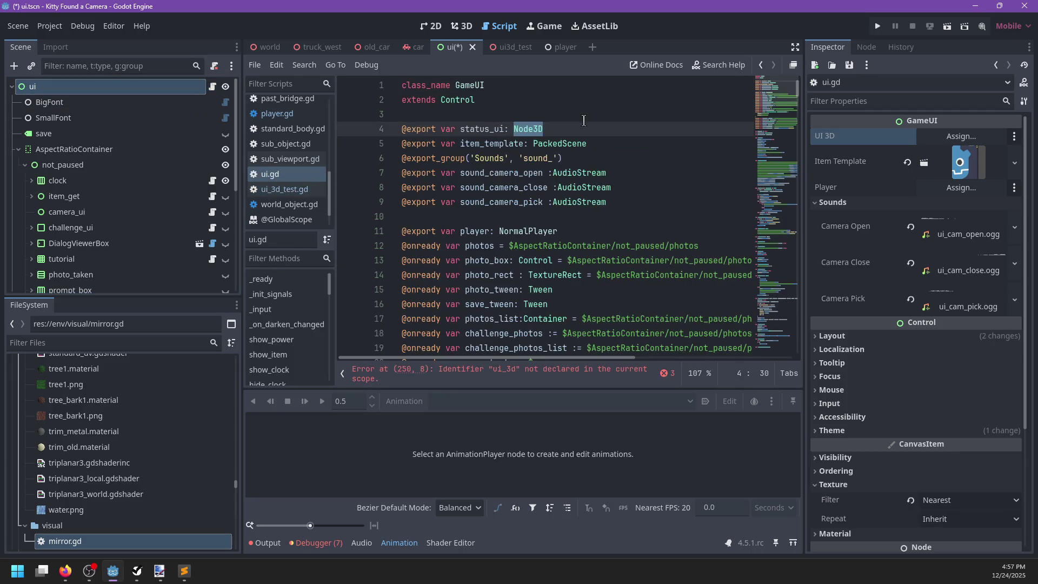
{"action": "left_click", "coordinate": [495, 373]}
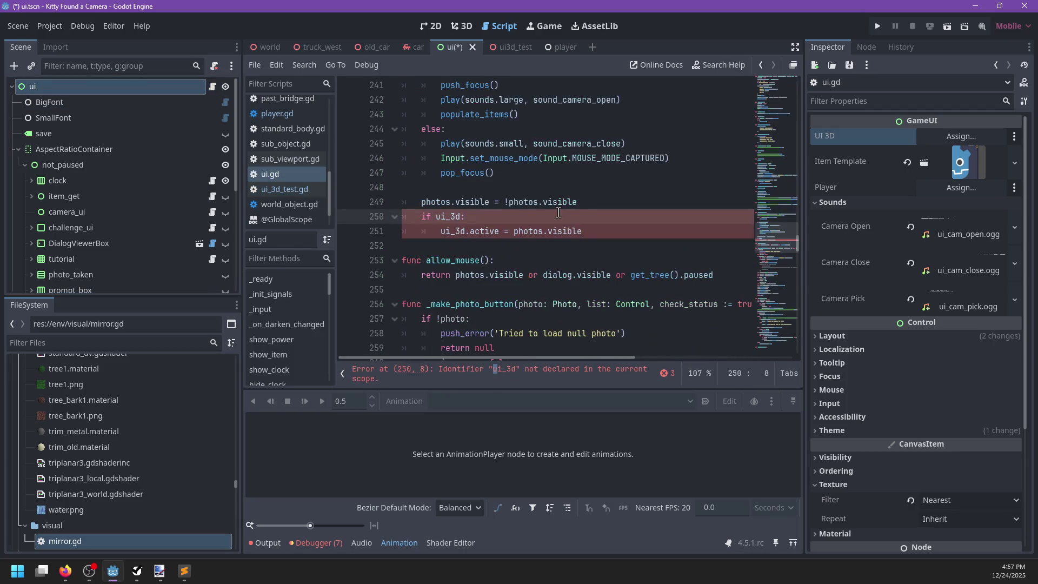
{"action": "left_click_drag", "start_coordinate": [643, 234], "coordinate": [631, 201]}
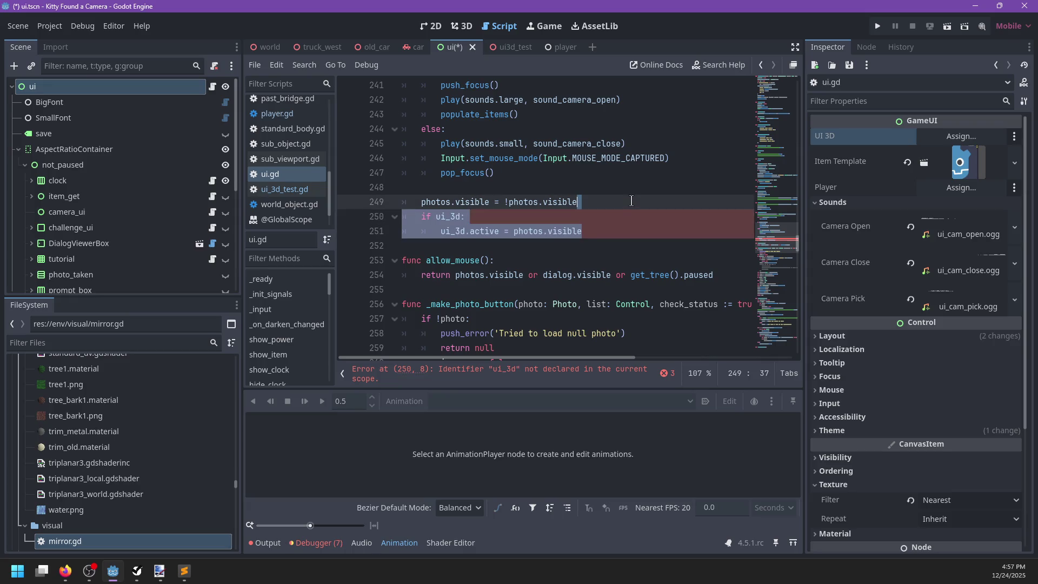
{"action": "key", "text": "Delete"}
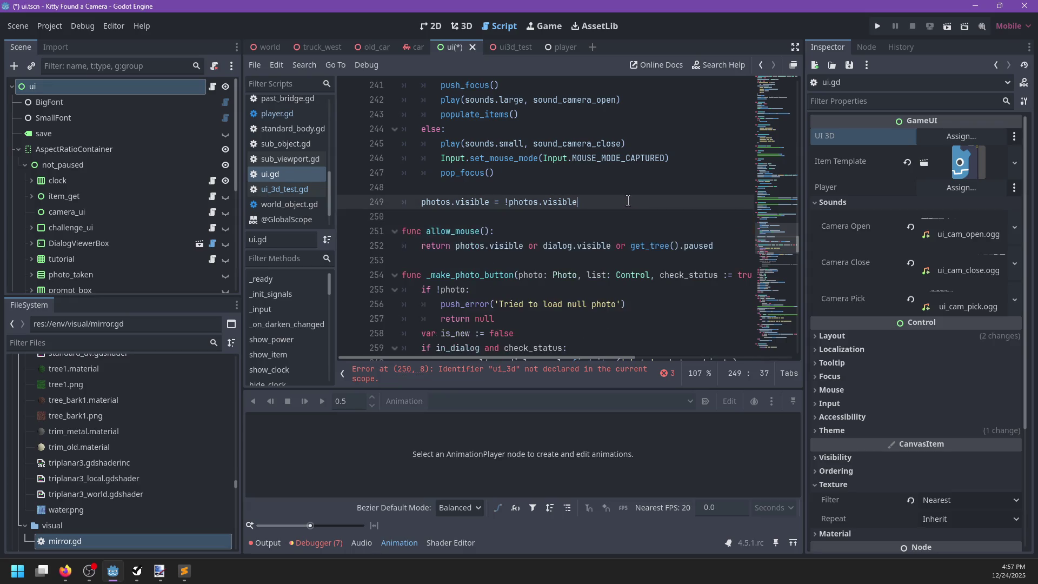
Step: Add 'status_ui.active = !status_ui.active' as the first line of toggle_status
{"action": "scroll", "coordinate": [632, 201], "scroll_direction": "up", "scroll_amount": 5}
{"action": "left_click", "coordinate": [541, 201]}
{"action": "key", "text": "Return"}
{"action": "type", "text": "status_ui"}
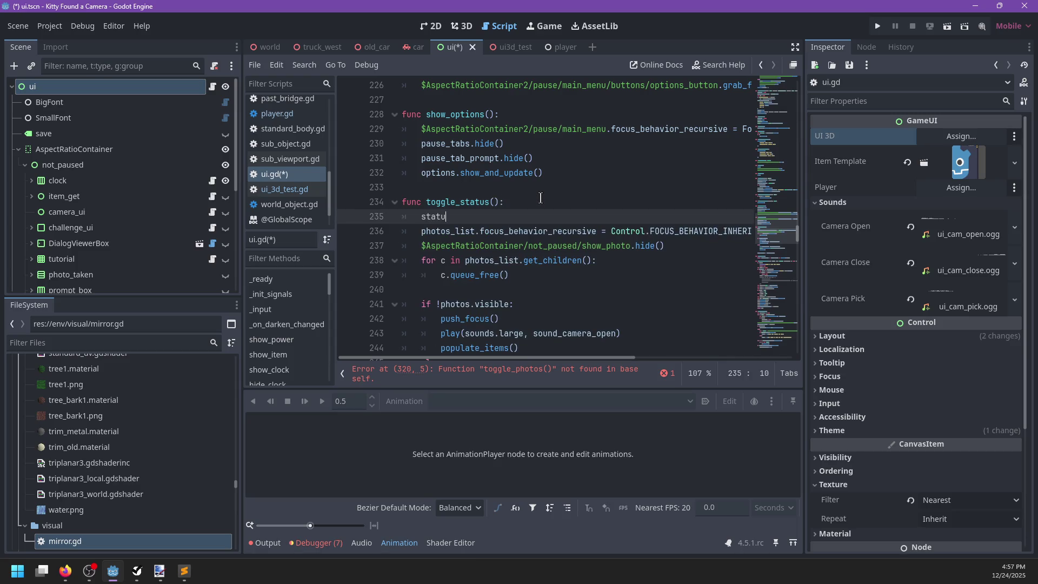
{"action": "type", "text": ".active  =!"}
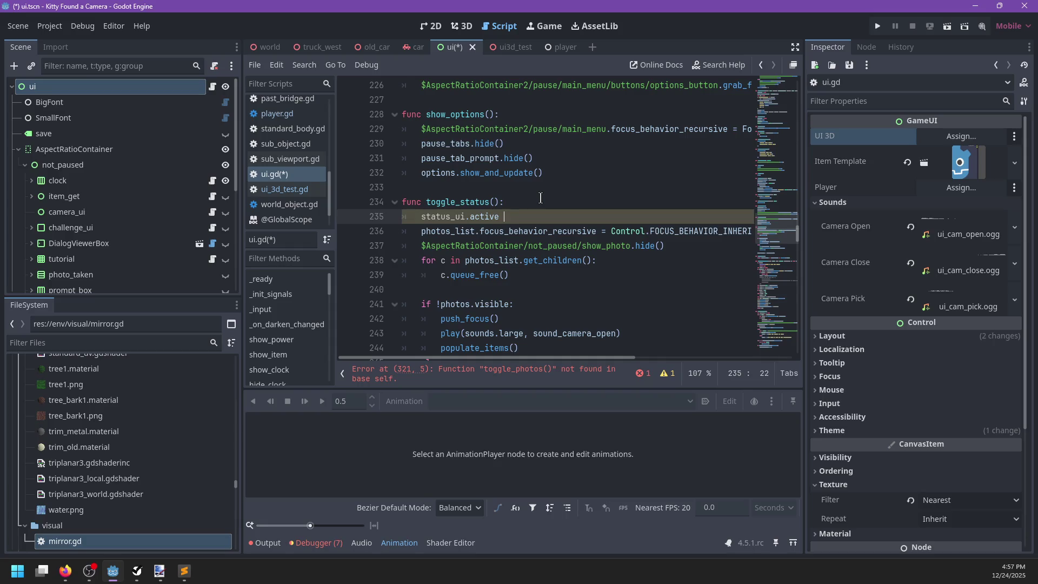
{"action": "key", "text": "BackSpace"}
{"action": "key", "text": "BackSpace"}
{"action": "type", "text": "!s"}
{"action": "key", "text": "ctrl+z"}
{"action": "type", "text": "ctive"}
{"action": "key", "text": "Escape"}
Step: Use status_ui.active instead of !photos.visible as the if condition and delete the photos.visible toggle
{"action": "scroll", "coordinate": [560, 209], "scroll_direction": "down", "scroll_amount": 2}
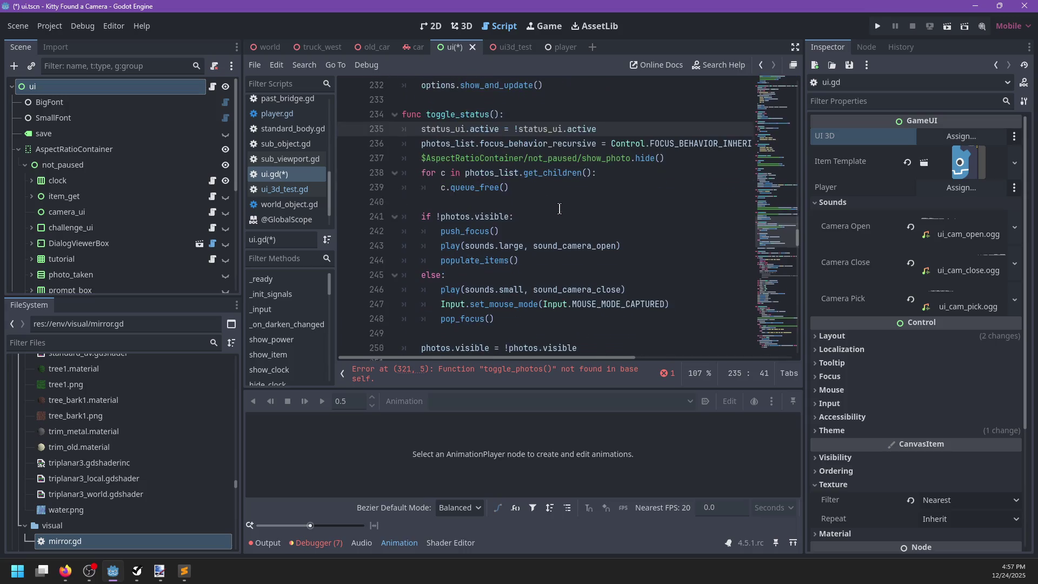
{"action": "left_click_drag", "start_coordinate": [509, 216], "coordinate": [437, 218]}
{"action": "type", "text": "status_:"}
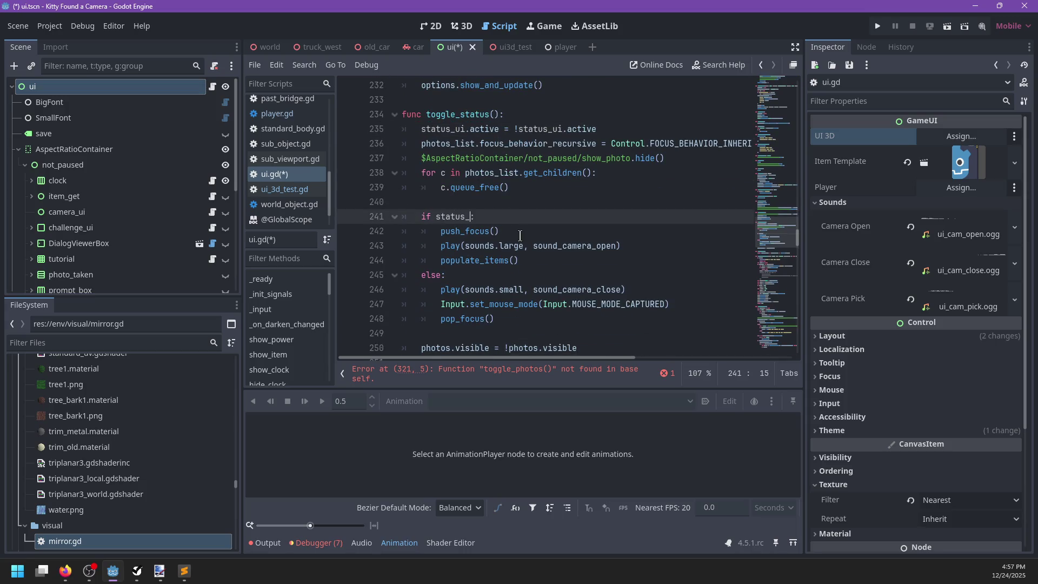
{"action": "type", "text": "e"}
{"action": "key", "text": "ctrl+shift+Left"}
{"action": "key", "text": "ctrl+shift+Left"}
{"action": "key", "text": "ctrl+shift+Left"}
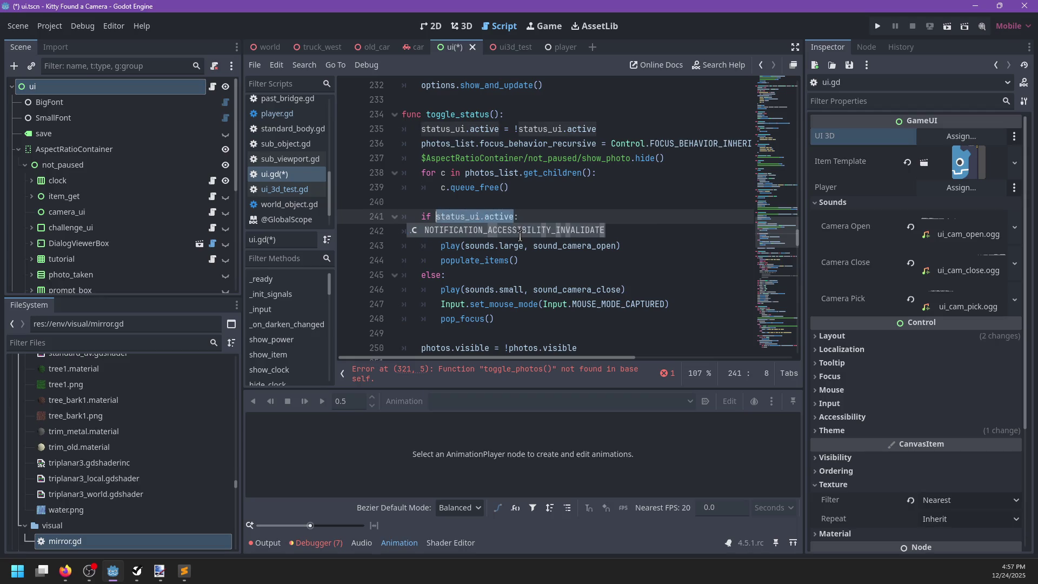
{"action": "scroll", "coordinate": [523, 240], "scroll_direction": "down", "scroll_amount": 2}
{"action": "left_click_drag", "start_coordinate": [569, 263], "coordinate": [593, 246]}
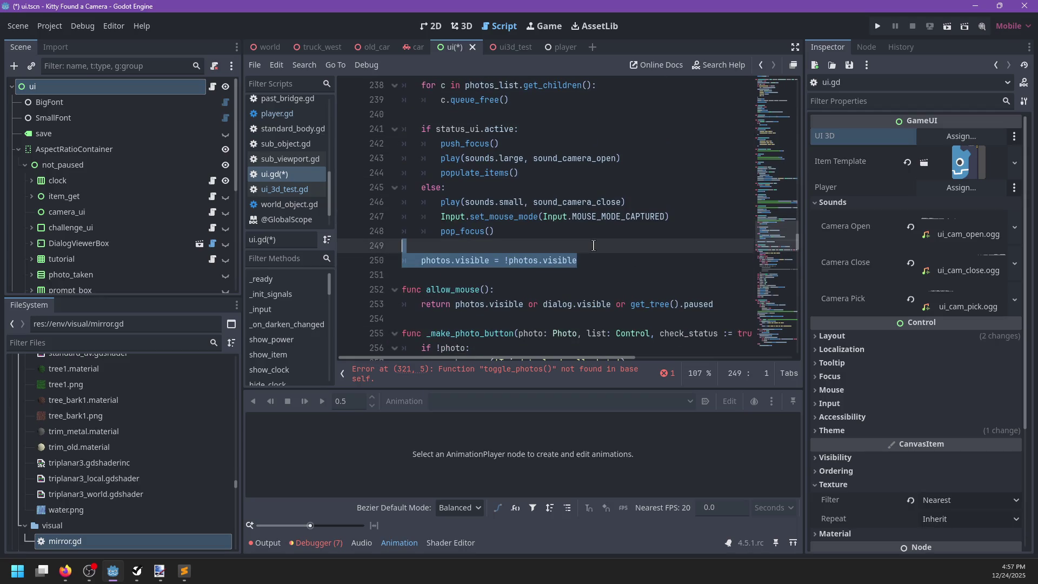
{"action": "key", "text": "BackSpace"}
{"action": "key", "text": "BackSpace"}
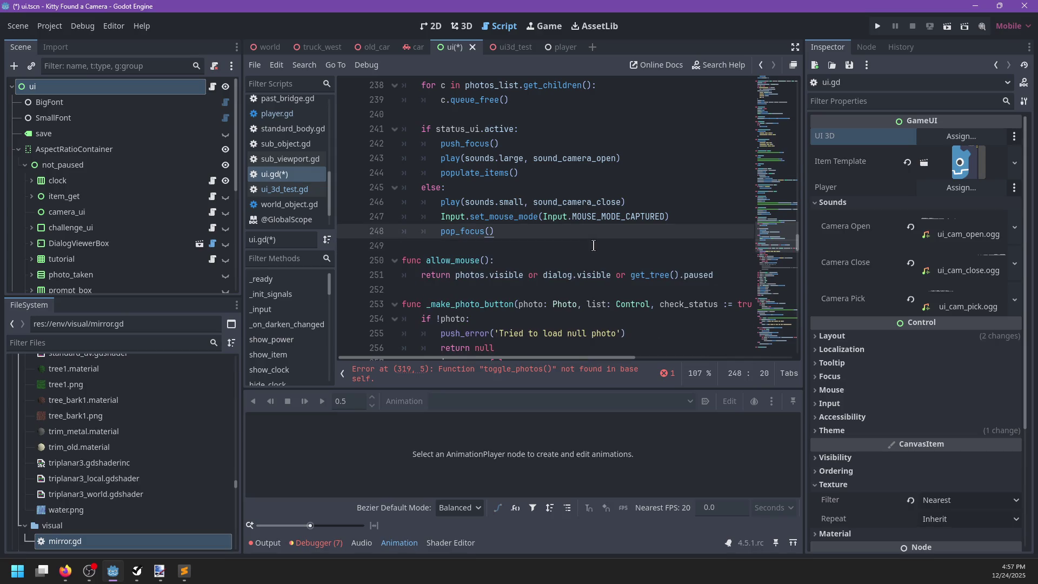
{"action": "scroll", "coordinate": [590, 246], "scroll_direction": "up", "scroll_amount": 3}
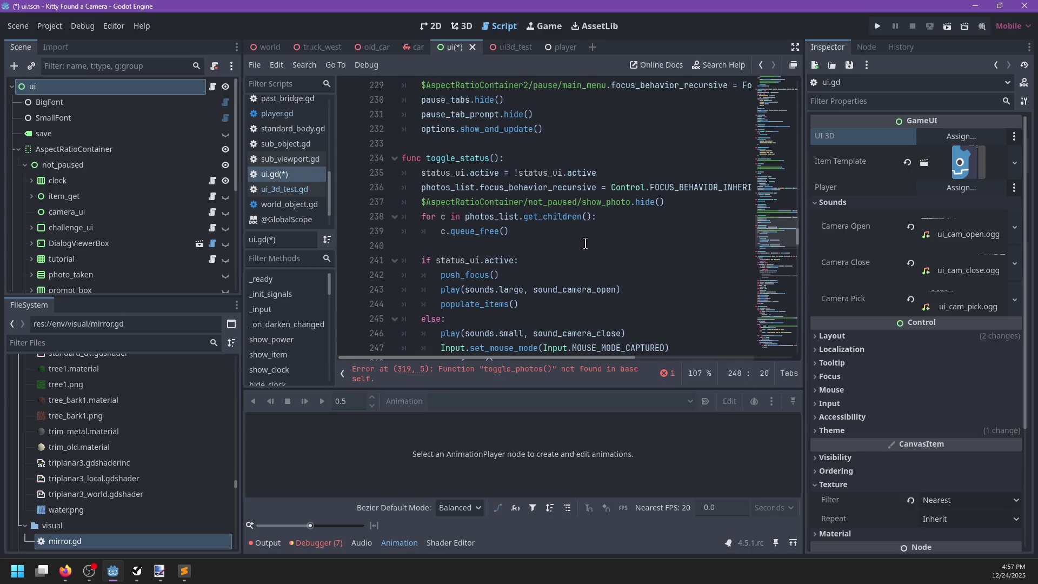
{"action": "left_click", "coordinate": [617, 174]}
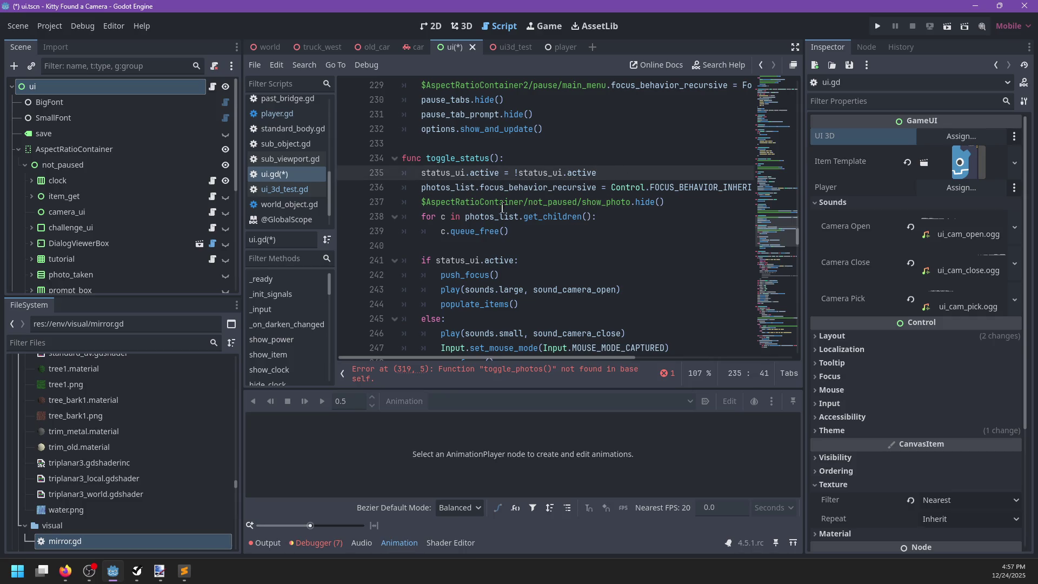
{"action": "left_click_drag", "start_coordinate": [687, 204], "coordinate": [414, 197]}
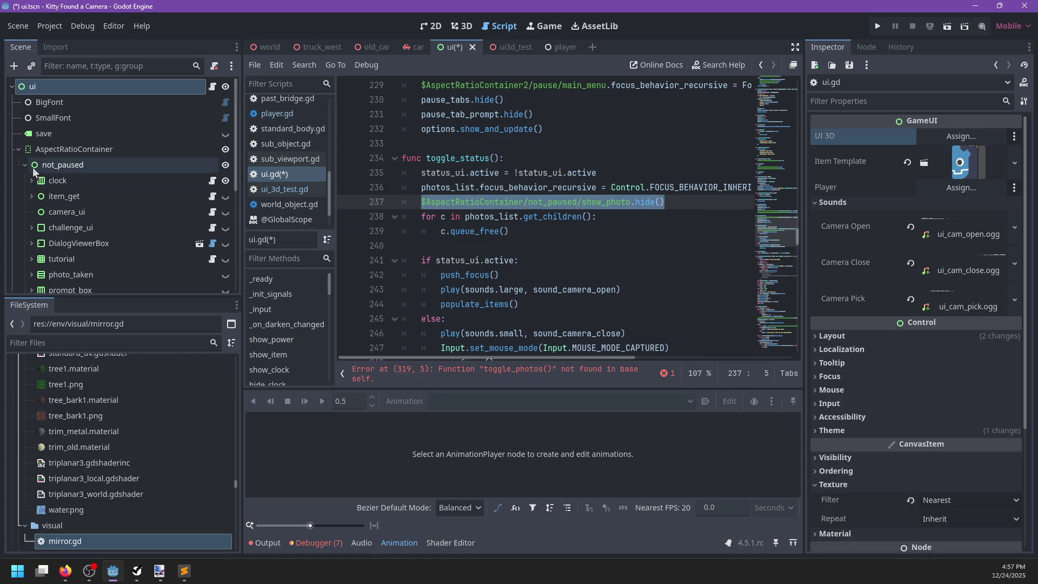
Step: Move the show_photo node under Tabs, below Photos
{"action": "scroll", "coordinate": [36, 179], "scroll_direction": "down", "scroll_amount": 1}
{"action": "scroll", "coordinate": [36, 178], "scroll_direction": "down", "scroll_amount": 2}
{"action": "left_click", "coordinate": [52, 243]}
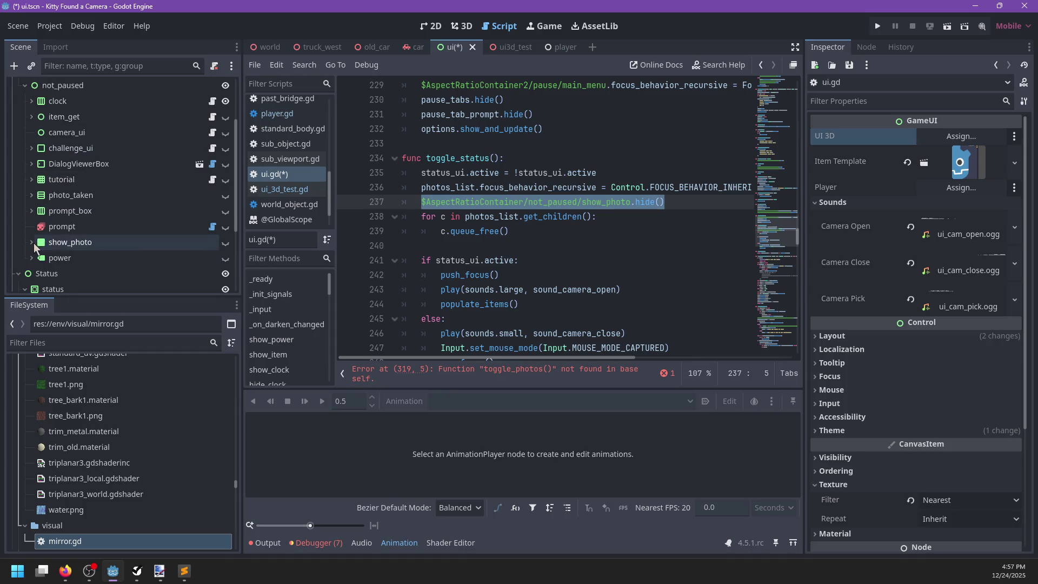
{"action": "scroll", "coordinate": [54, 239], "scroll_direction": "down", "scroll_amount": 4}
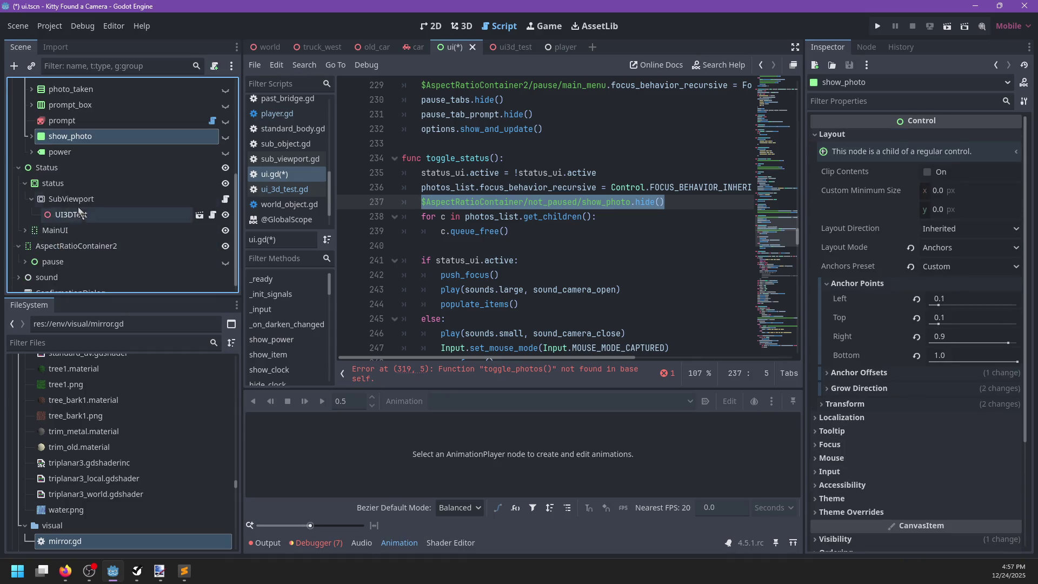
{"action": "left_click", "coordinate": [25, 230]}
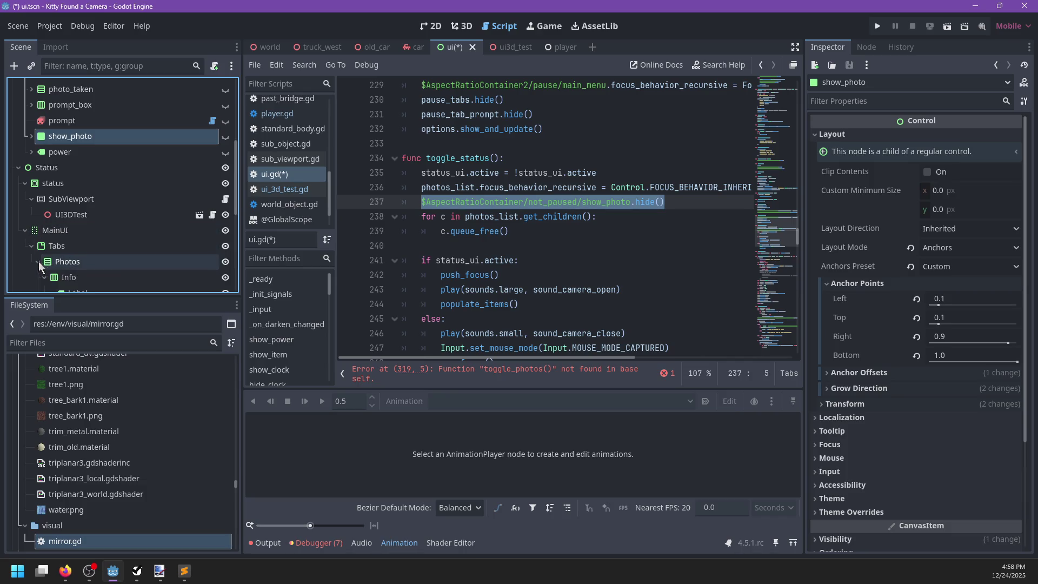
{"action": "mouse_move", "coordinate": [68, 139]}
{"action": "left_mouse_down"}
{"action": "mouse_move", "coordinate": [77, 241]}
{"action": "mouse_move", "coordinate": [64, 254]}
{"action": "left_mouse_up"}
Step: Rename Photos to Gallery and show_photo to PhotoView, then check Gallery's children
{"action": "double_click", "coordinate": [97, 263]}
{"action": "type", "text": "ShowPhoto"}
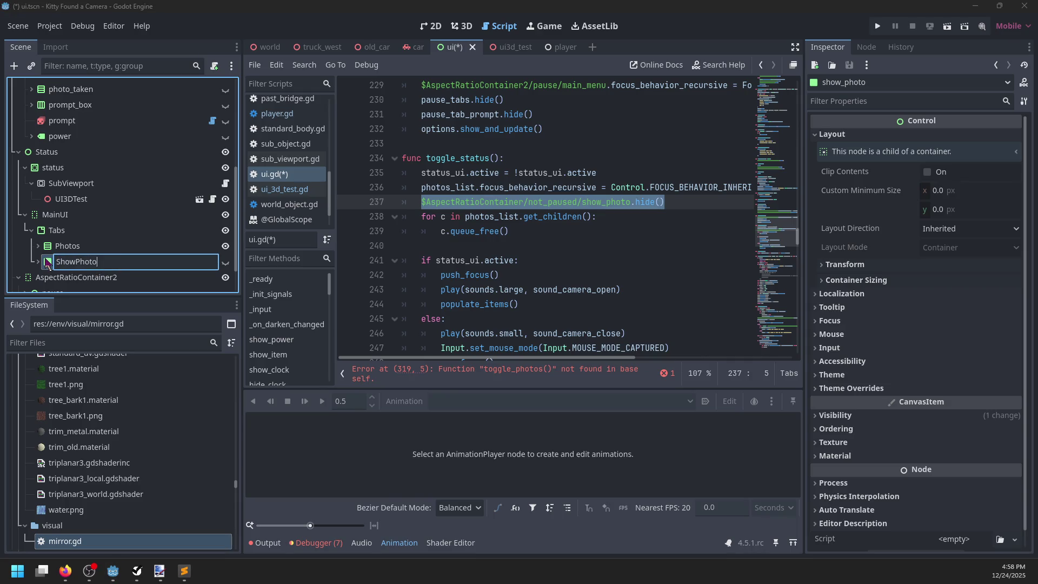
{"action": "key", "text": "Return"}
{"action": "double_click", "coordinate": [77, 245]}
{"action": "type", "text": "Galler"}
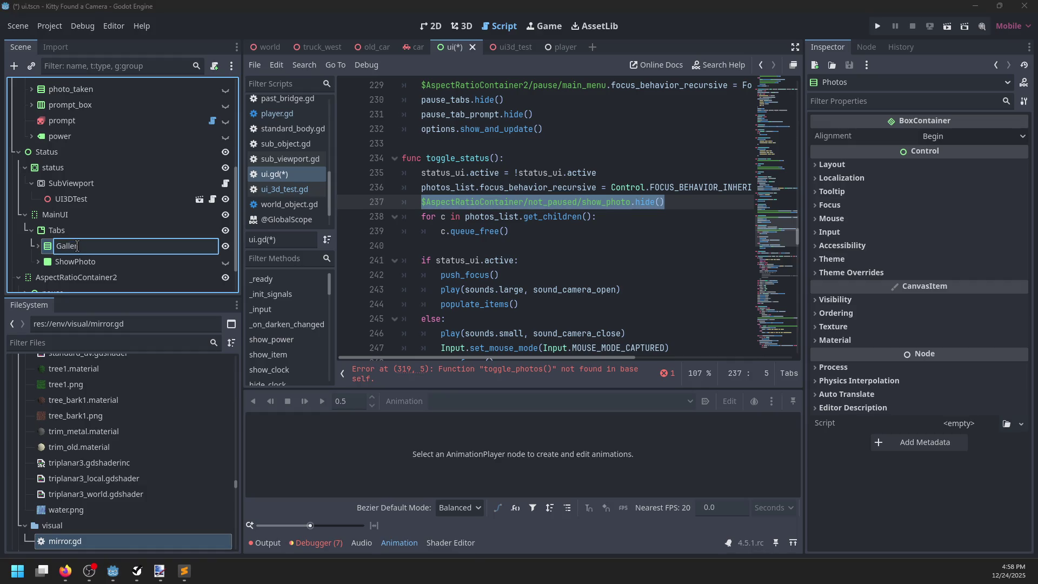
{"action": "type", "text": "y"}
{"action": "key", "text": "Return"}
{"action": "double_click", "coordinate": [114, 259]}
{"action": "type", "text": "P"}
{"action": "type", "text": "w"}
{"action": "key", "text": "Return"}
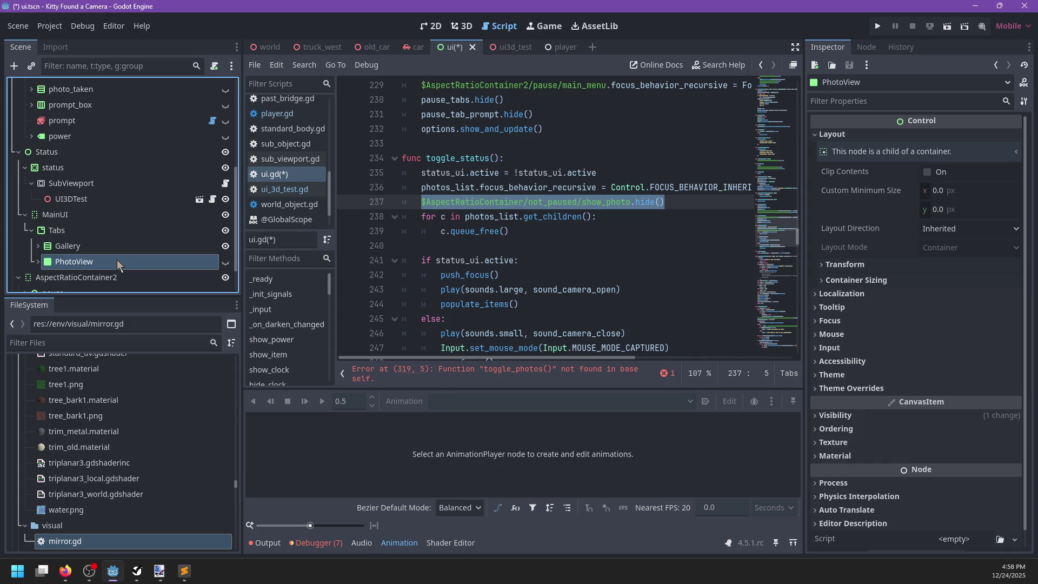
{"action": "left_click", "coordinate": [38, 246]}
{"action": "left_click", "coordinate": [38, 246]}
Step: Switch to the 3D view and save the scene
{"action": "scroll", "coordinate": [92, 261], "scroll_direction": "down", "scroll_amount": 3}
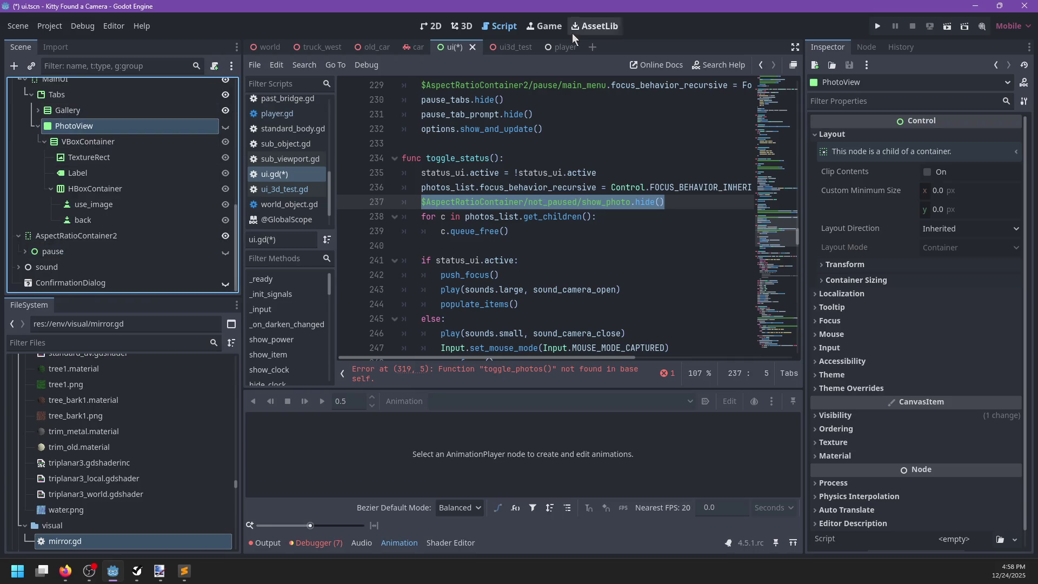
{"action": "left_click", "coordinate": [464, 28]}
{"action": "key", "text": "ctrl+s"}
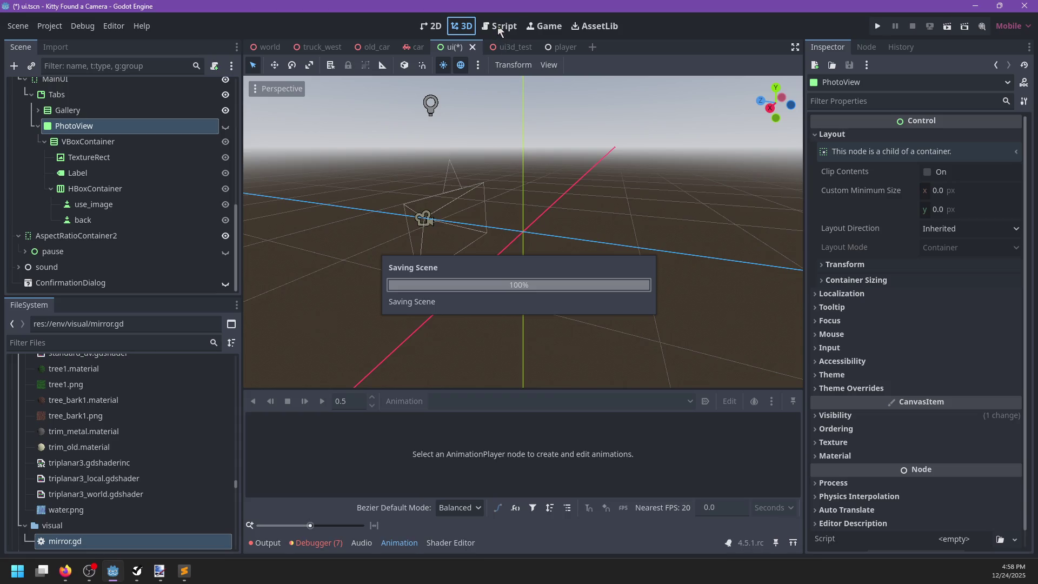
Step: Fix the broken call on line 319 of ui.gd to toggle_status() and save
{"action": "left_click", "coordinate": [498, 25]}
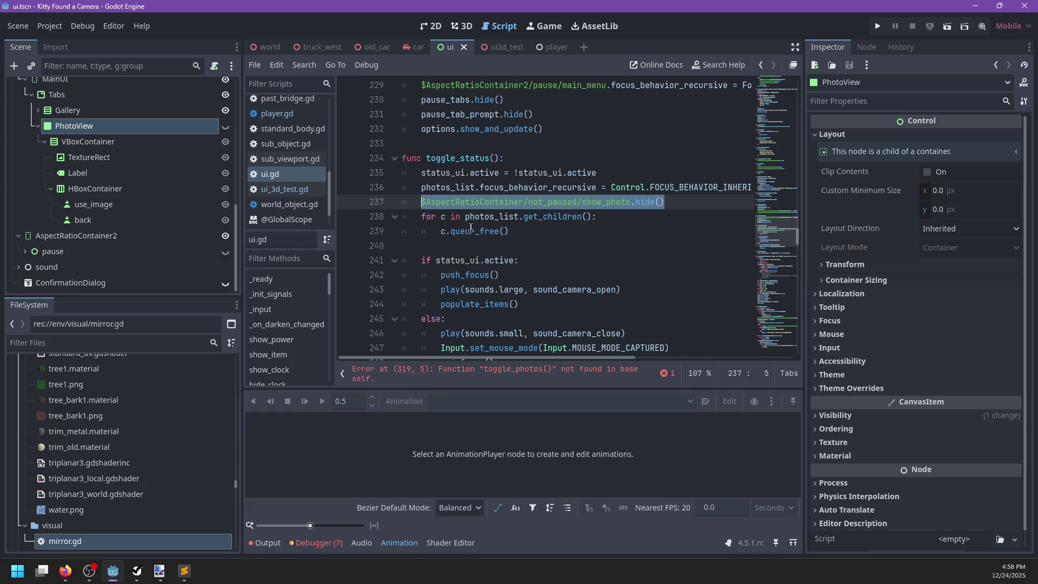
{"action": "mouse_move", "coordinate": [470, 228]}
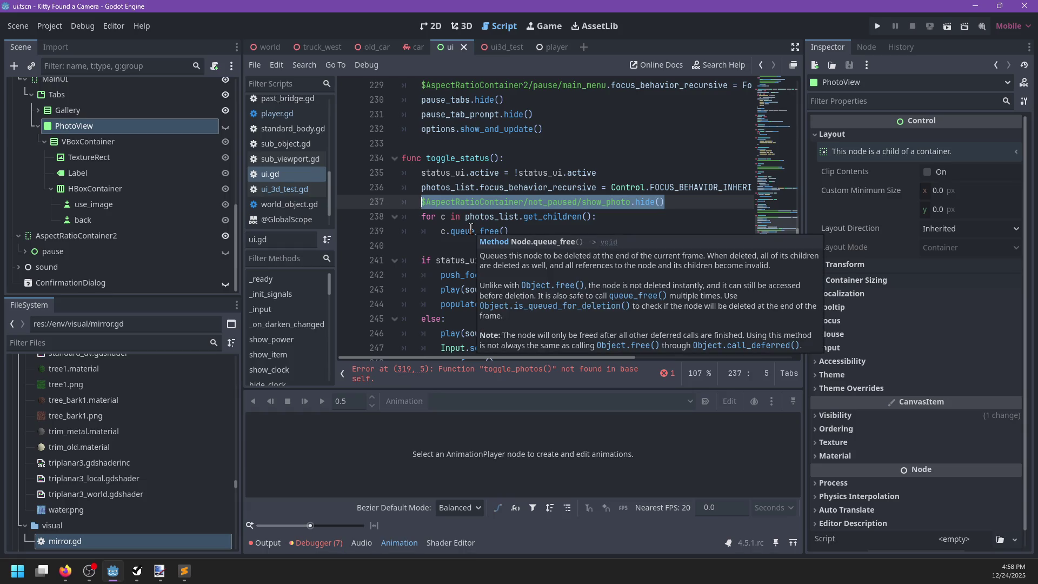
{"action": "left_click", "coordinate": [571, 218]}
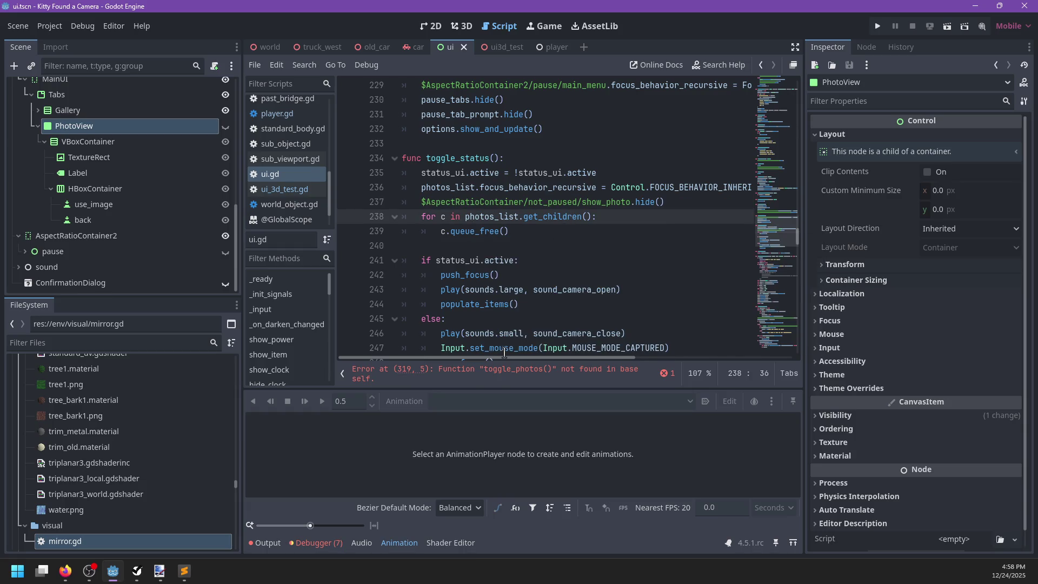
{"action": "left_click", "coordinate": [487, 374]}
{"action": "type", "text": "ggle_status("}
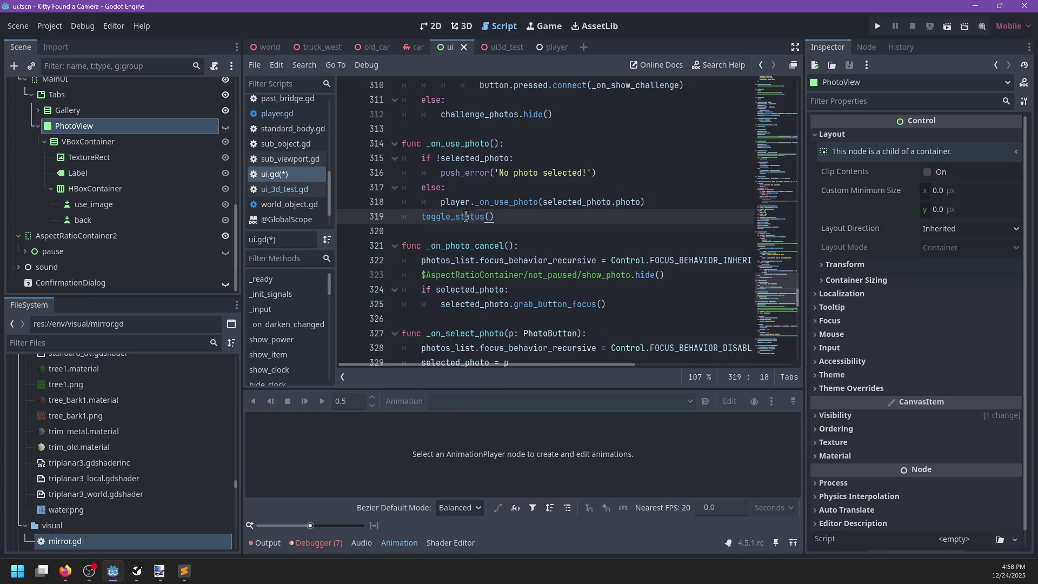
{"action": "key", "text": "ctrl+s"}
Step: Search ui.gd for other toggle_ calls
{"action": "key", "text": "ctrl+f"}
{"action": "key", "text": "Return"}
{"action": "key", "text": "Escape"}
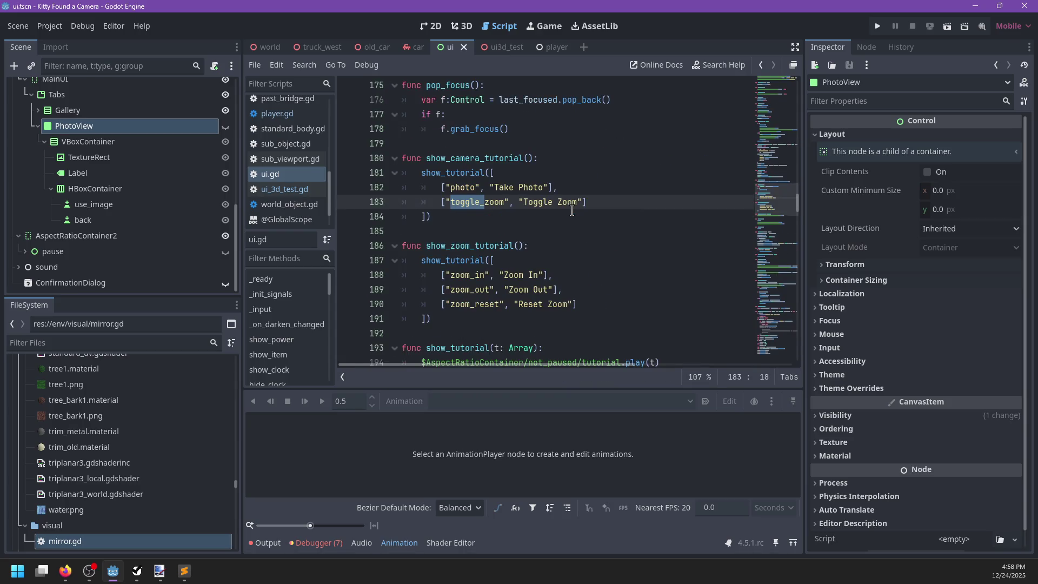
{"action": "left_click_drag", "start_coordinate": [776, 200], "coordinate": [776, 81]}
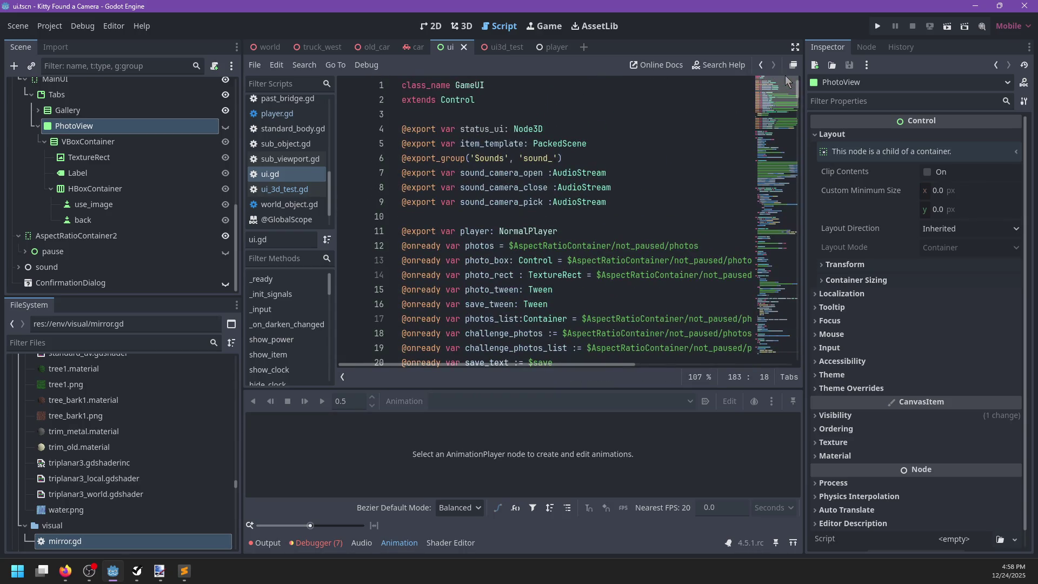
Step: Assign UI3DTest to the ui root's Status UI property and save the scene
{"action": "scroll", "coordinate": [117, 128], "scroll_direction": "up", "scroll_amount": 10}
{"action": "left_click", "coordinate": [85, 89]}
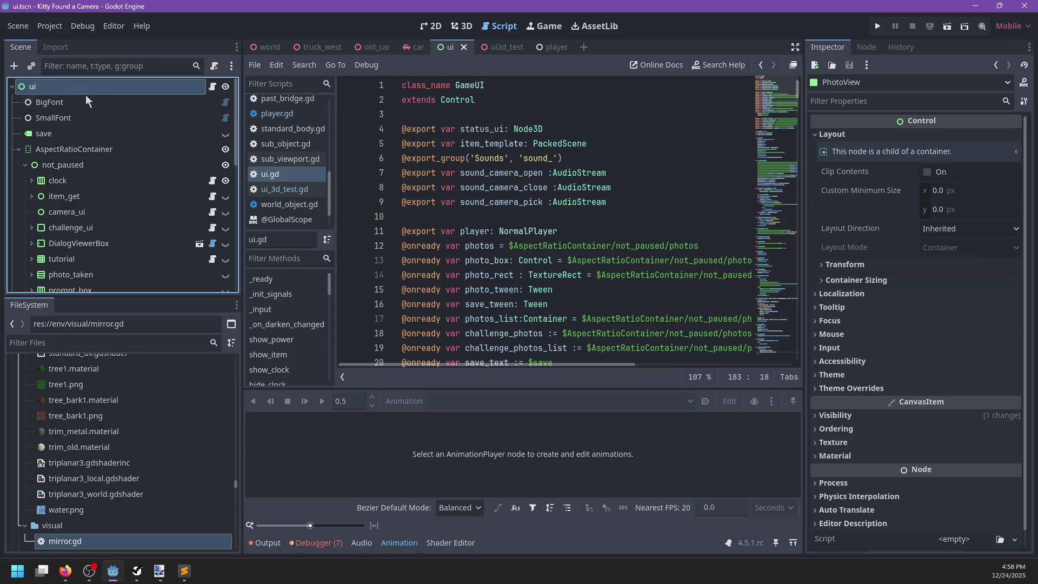
{"action": "scroll", "coordinate": [173, 180], "scroll_direction": "down", "scroll_amount": 10}
{"action": "mouse_move", "coordinate": [69, 170]}
{"action": "left_mouse_down"}
{"action": "mouse_move", "coordinate": [964, 173]}
{"action": "mouse_move", "coordinate": [962, 138]}
{"action": "left_mouse_up"}
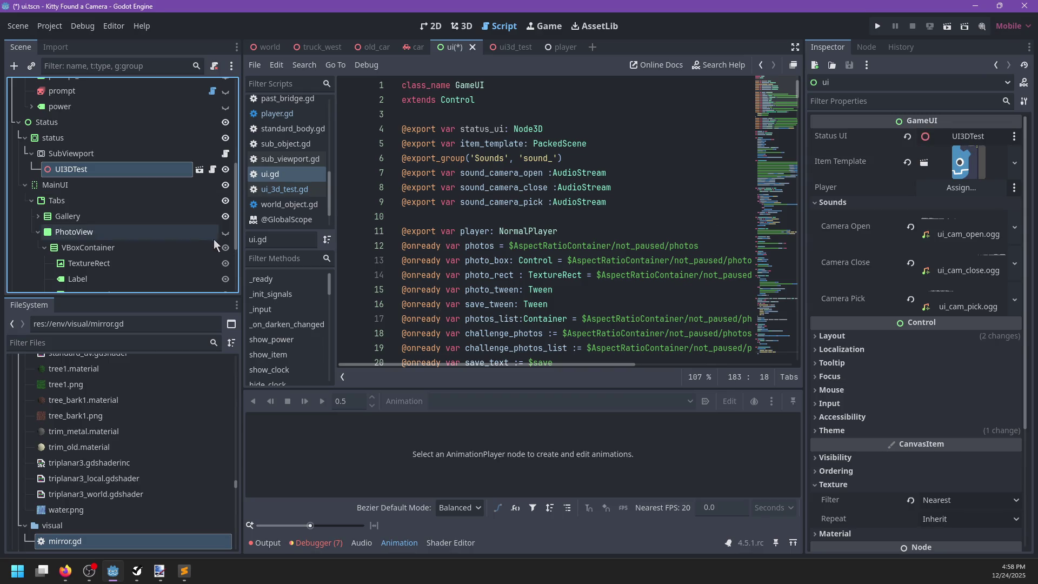
{"action": "key", "text": "ctrl+s"}
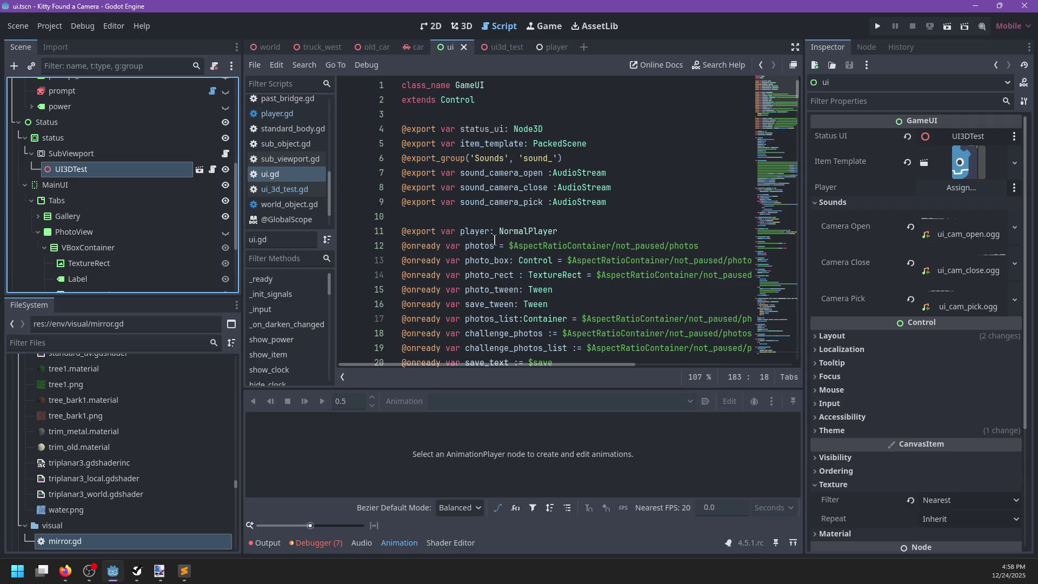
Step: Expand Tabs to confirm it holds Gallery and PhotoView
{"action": "scroll", "coordinate": [495, 239], "scroll_direction": "down", "scroll_amount": 1}
{"action": "scroll", "coordinate": [496, 239], "scroll_direction": "right", "scroll_amount": 2}
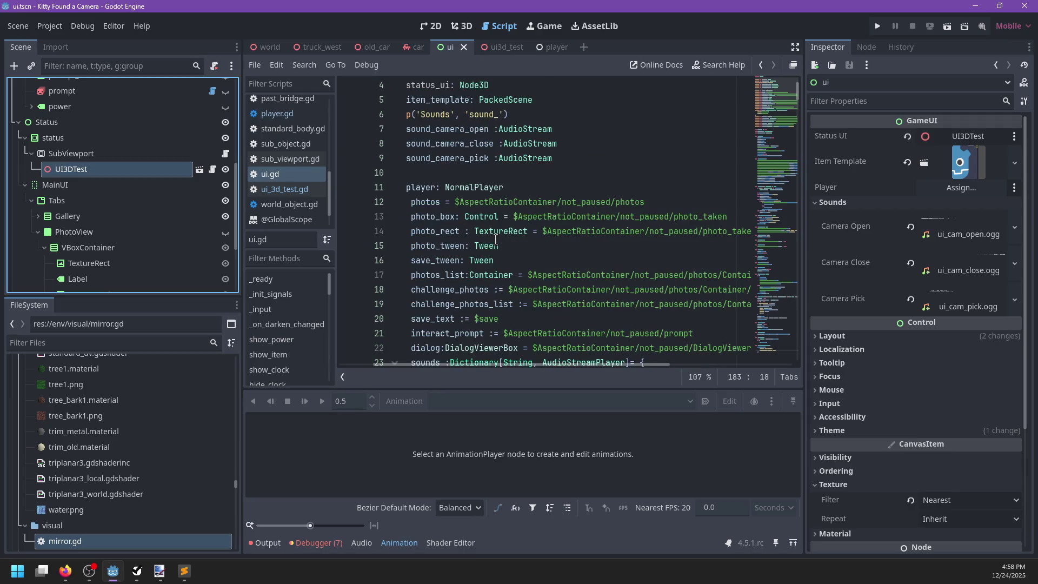
{"action": "scroll", "coordinate": [495, 239], "scroll_direction": "left", "scroll_amount": 2}
{"action": "scroll", "coordinate": [495, 240], "scroll_direction": "right", "scroll_amount": 5}
{"action": "scroll", "coordinate": [496, 240], "scroll_direction": "left", "scroll_amount": 5}
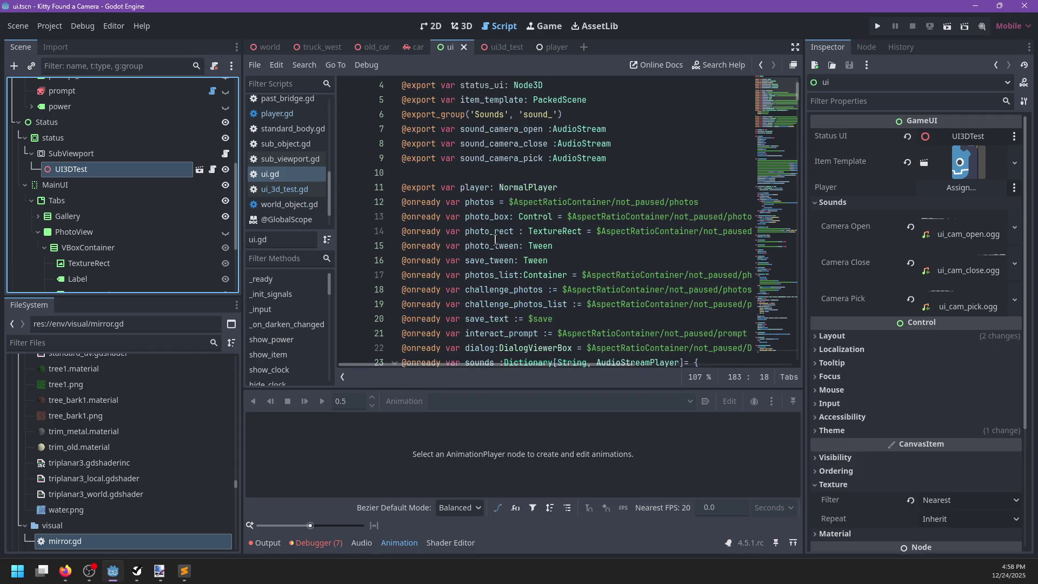
{"action": "scroll", "coordinate": [496, 240], "scroll_direction": "down", "scroll_amount": 1}
{"action": "left_click", "coordinate": [31, 200]}
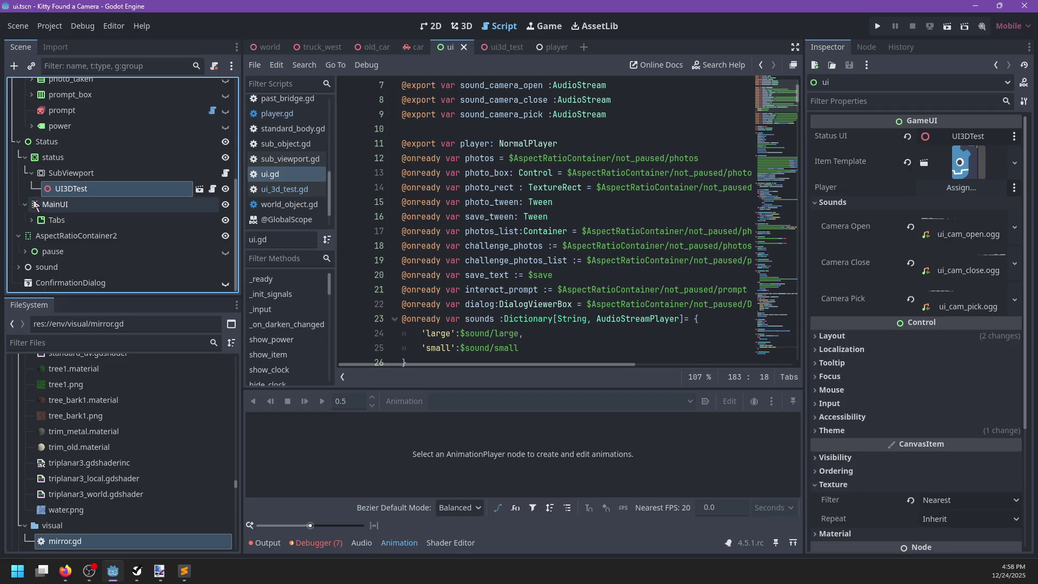
{"action": "left_click", "coordinate": [33, 221]}
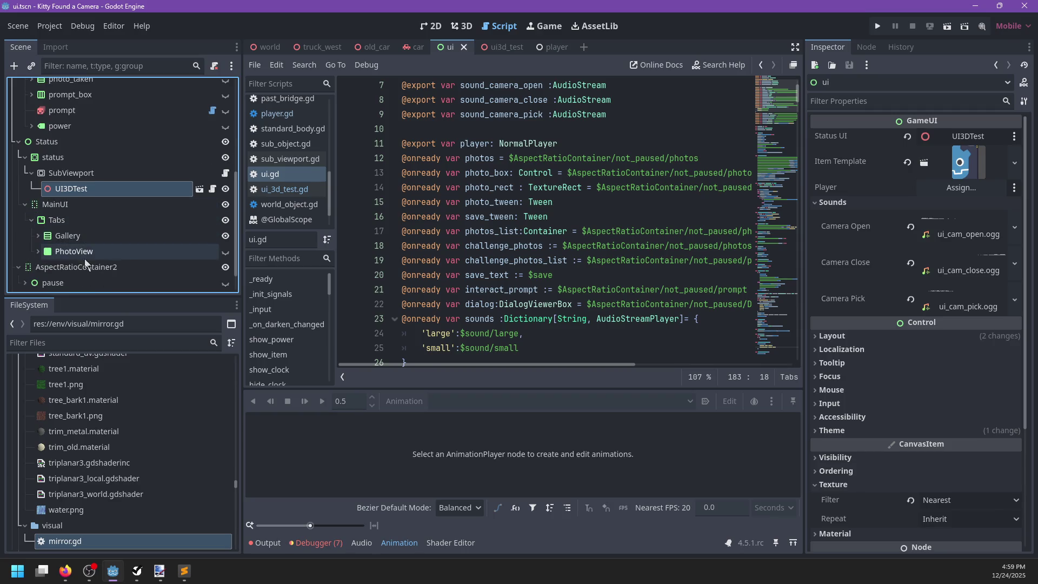
Step: Select the Gallery node and start attaching a new script to it
{"action": "left_click", "coordinate": [38, 237]}
{"action": "scroll", "coordinate": [50, 235], "scroll_direction": "down", "scroll_amount": 2}
{"action": "left_click", "coordinate": [39, 181]}
{"action": "left_click", "coordinate": [95, 205]}
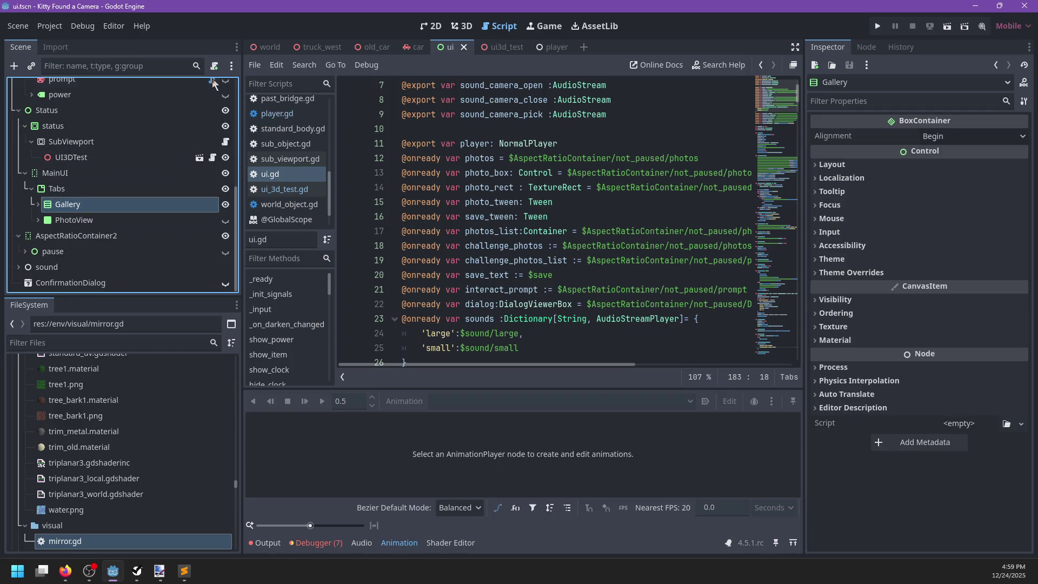
{"action": "left_click", "coordinate": [214, 65]}
Step: Create gallery.gd and add 'class_name Gallery' above extends VBoxContainer
{"action": "left_click", "coordinate": [468, 381]}
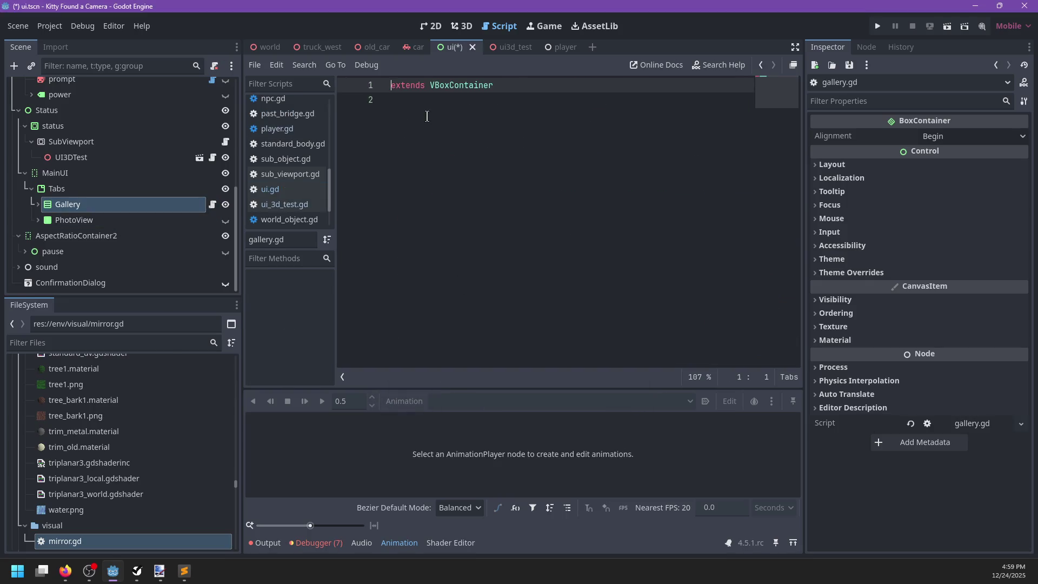
{"action": "key", "text": "Return"}
{"action": "key", "text": "Up"}
{"action": "type", "text": "ss_name"}
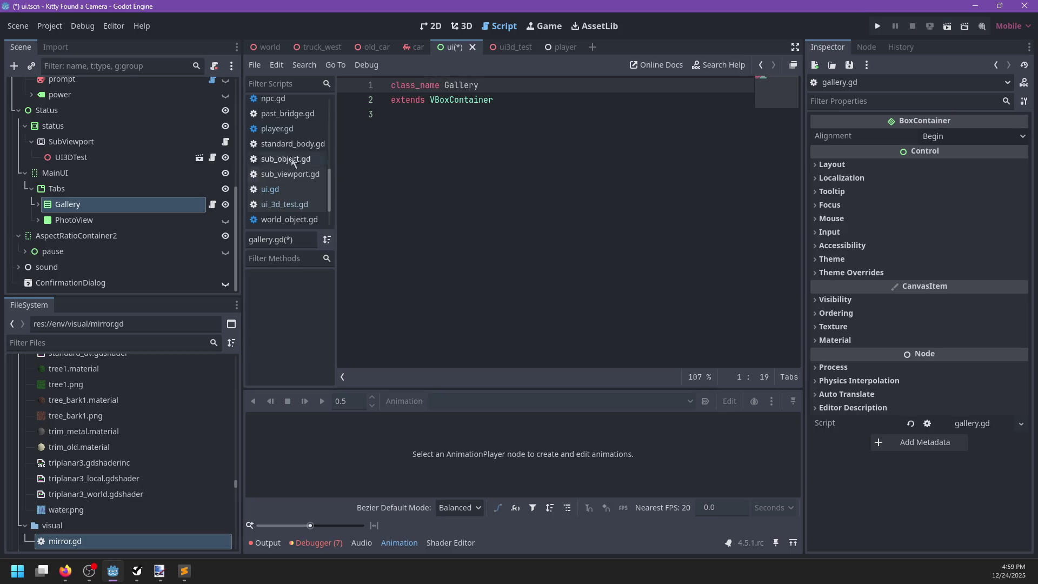
Step: Review Gallery's children in the 3D view, then select the Tabs node
{"action": "left_click", "coordinate": [38, 205]}
{"action": "scroll", "coordinate": [134, 219], "scroll_direction": "down", "scroll_amount": 1}
{"action": "scroll", "coordinate": [135, 219], "scroll_direction": "down", "scroll_amount": 2}
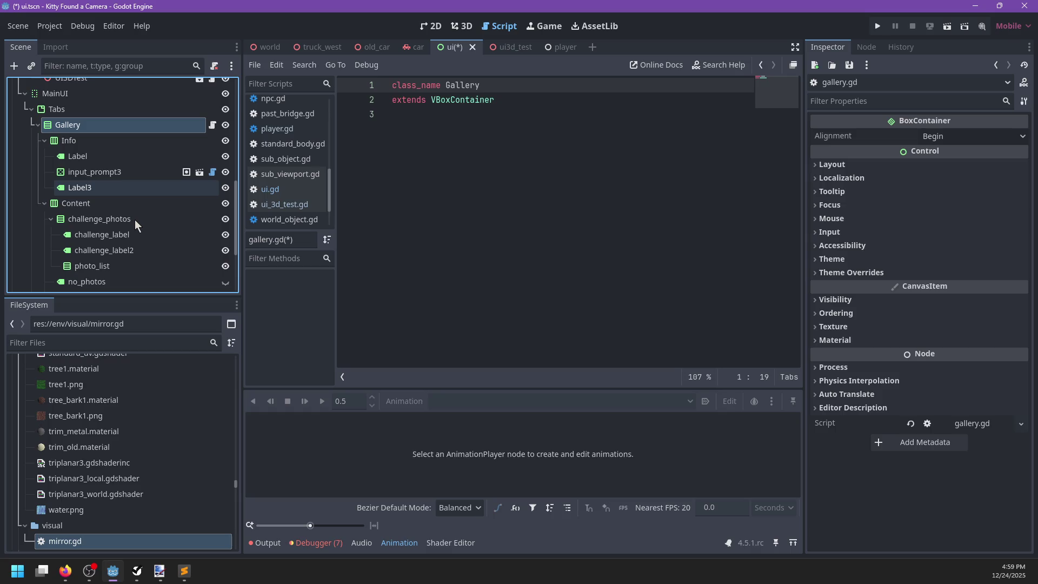
{"action": "left_click", "coordinate": [464, 26]}
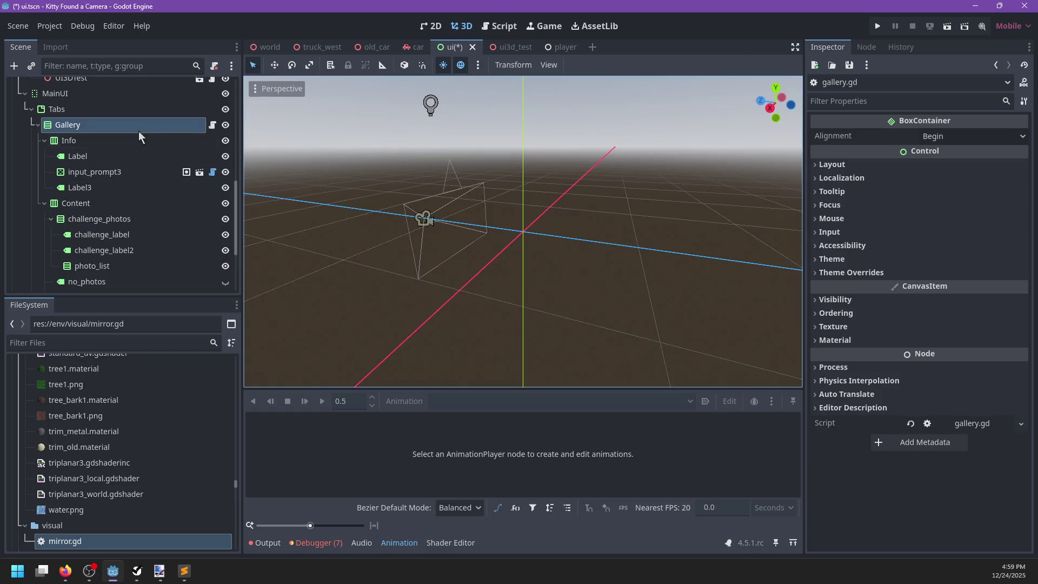
{"action": "left_click", "coordinate": [38, 125]}
{"action": "left_click", "coordinate": [65, 191]}
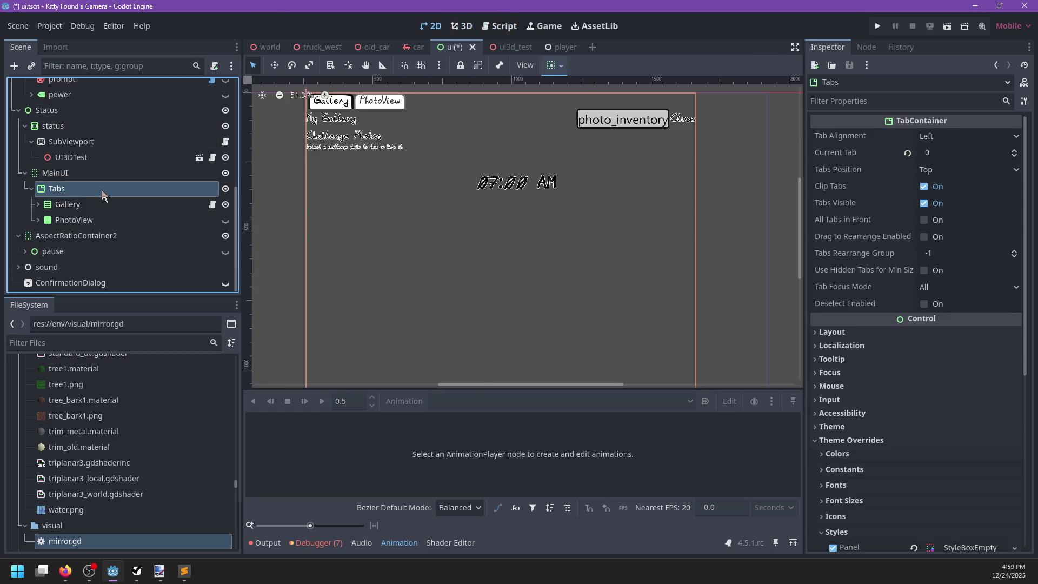
Step: Start adding a child node to Tabs, then cancel it
{"action": "key", "text": "ctrl+a"}
{"action": "type", "text": "Cal"}
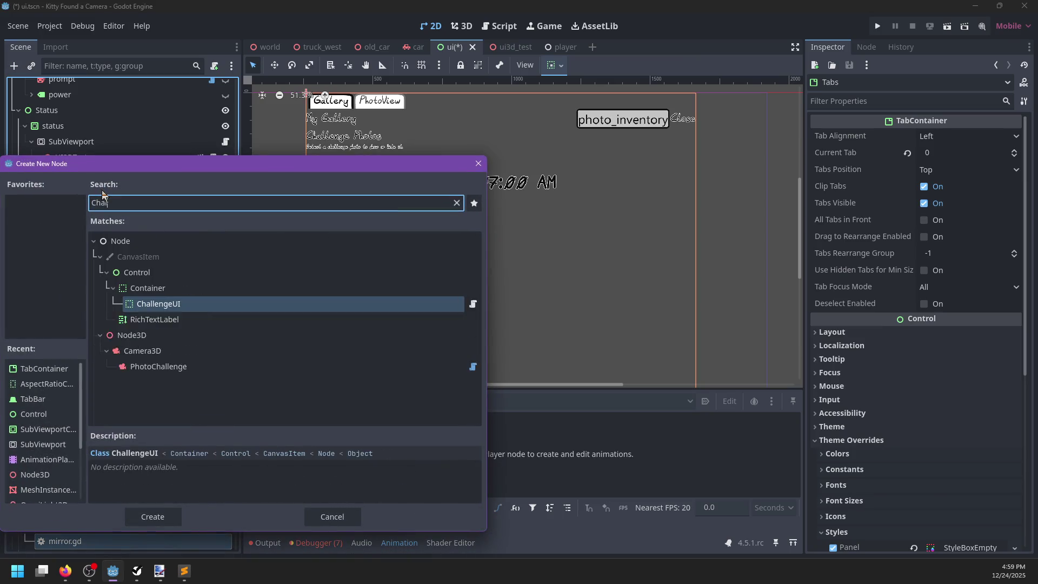
{"action": "key", "text": "BackSpace"}
{"action": "key", "text": "BackSpace"}
{"action": "key", "text": "BackSpace"}
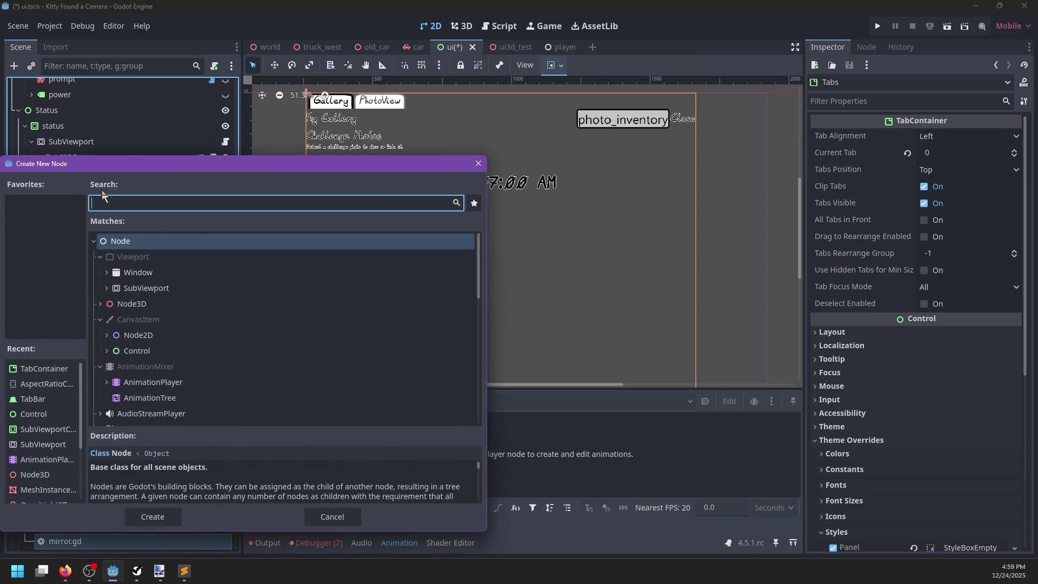
{"action": "key", "text": "Escape"}
Step: Inspect Gallery's Info and Content containers in the Scene dock
{"action": "left_click", "coordinate": [38, 204]}
{"action": "scroll", "coordinate": [86, 203], "scroll_direction": "down", "scroll_amount": 3}
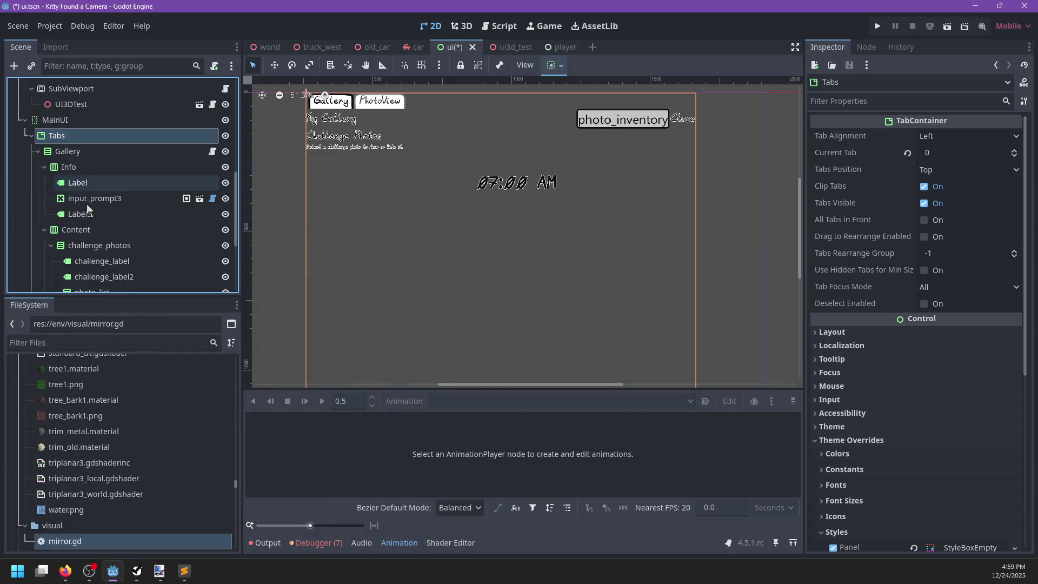
{"action": "left_click", "coordinate": [70, 165]}
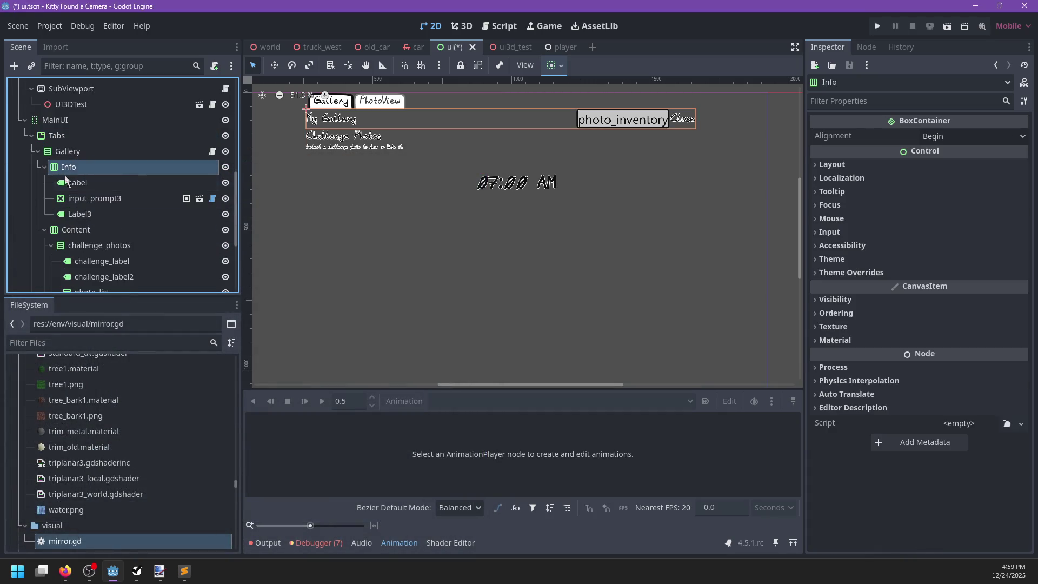
{"action": "left_click", "coordinate": [44, 167]}
{"action": "left_click", "coordinate": [73, 183]}
{"action": "left_click", "coordinate": [75, 199]}
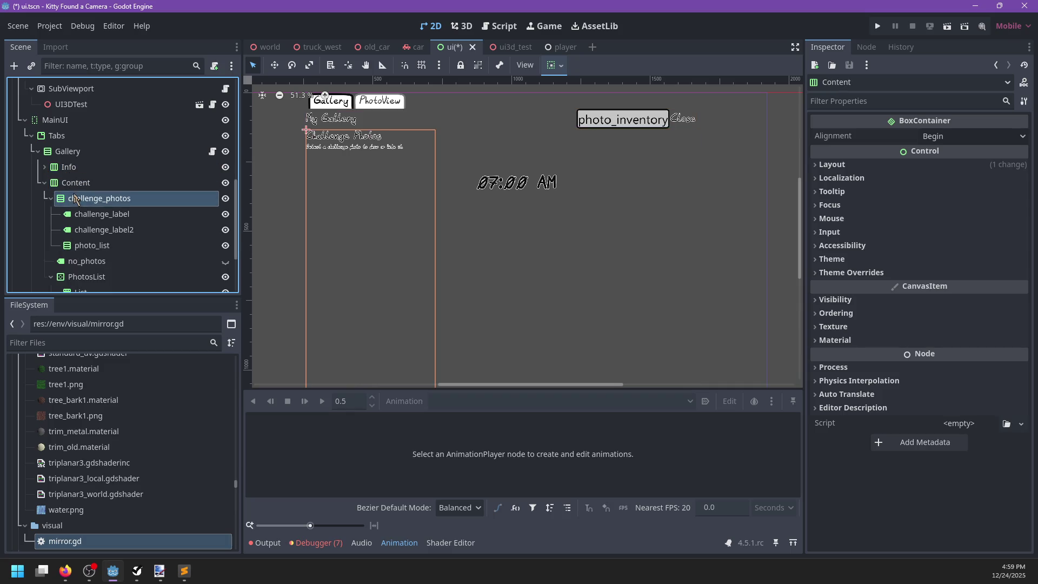
{"action": "left_click", "coordinate": [52, 199]}
{"action": "left_click", "coordinate": [45, 185]}
{"action": "left_click", "coordinate": [79, 187]}
{"action": "left_click", "coordinate": [42, 189]}
{"action": "left_click", "coordinate": [43, 189]}
Step: Expand Content and select challenge_photos after checking PhotosList and List
{"action": "left_click", "coordinate": [44, 205]}
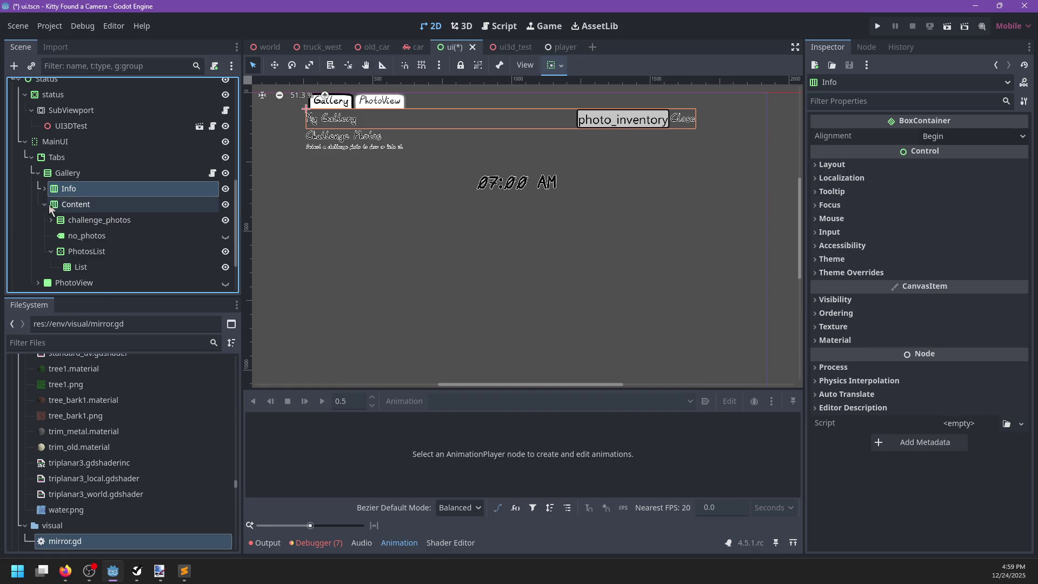
{"action": "left_click", "coordinate": [87, 218]}
{"action": "left_click", "coordinate": [79, 252]}
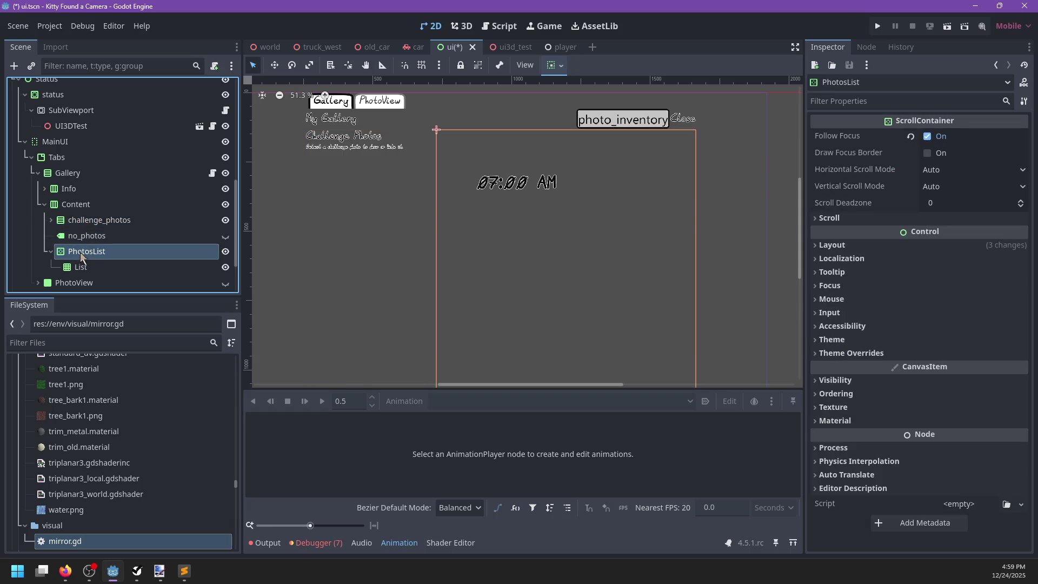
{"action": "left_click", "coordinate": [82, 267]}
{"action": "left_click", "coordinate": [74, 221]}
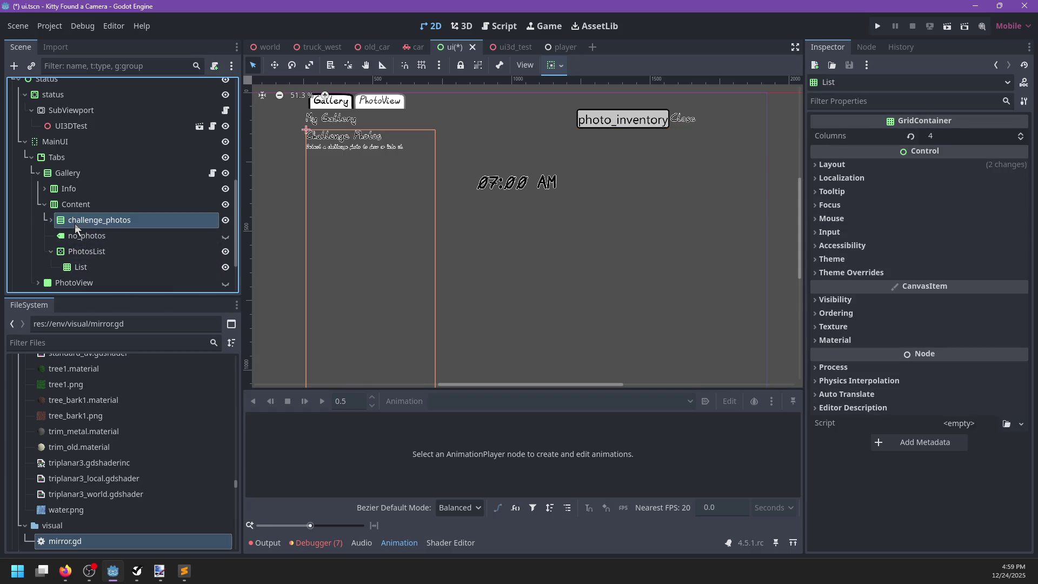
{"action": "scroll", "coordinate": [75, 206], "scroll_direction": "down", "scroll_amount": 2}
Step: Move challenge_photos directly under Tabs and rename it ChallengePhotos
{"action": "left_click_drag", "start_coordinate": [76, 203], "coordinate": [69, 134]}
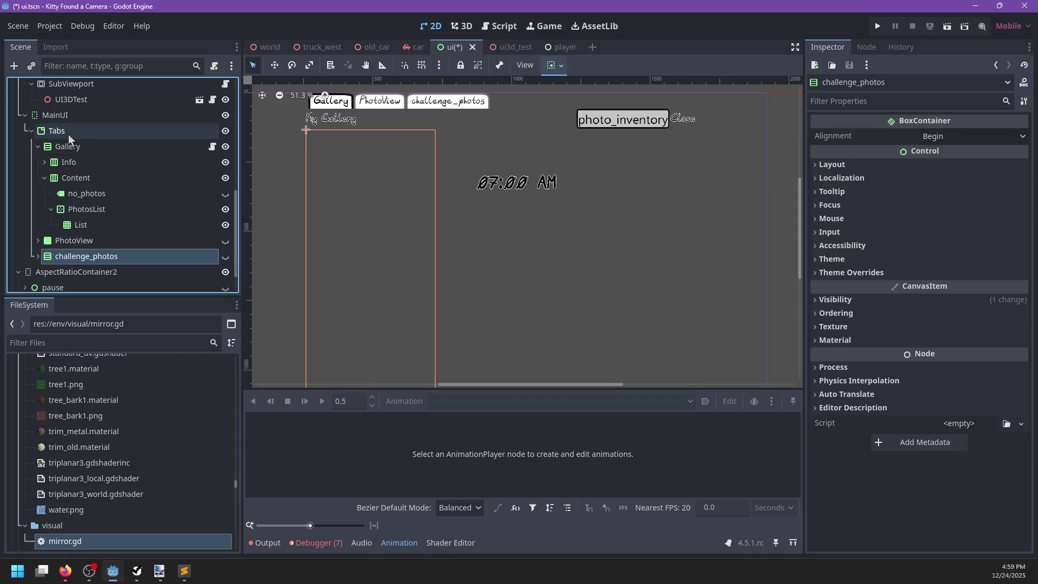
{"action": "double_click", "coordinate": [111, 257]}
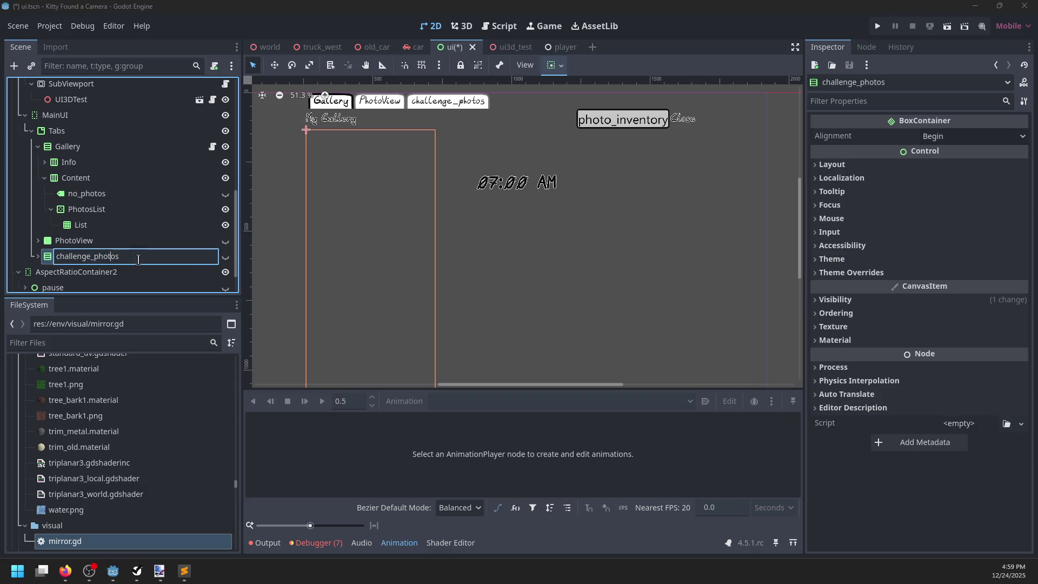
{"action": "type", "text": "G"}
{"action": "type", "text": "ePhotos"}
{"action": "key", "text": "Return"}
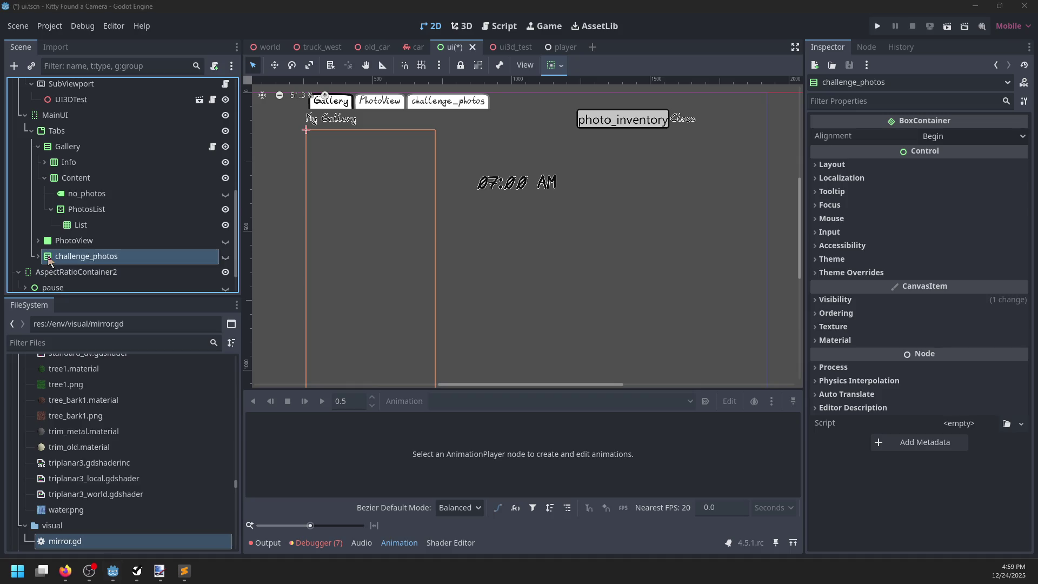
{"action": "left_click", "coordinate": [79, 210]}
{"action": "left_click", "coordinate": [83, 194]}
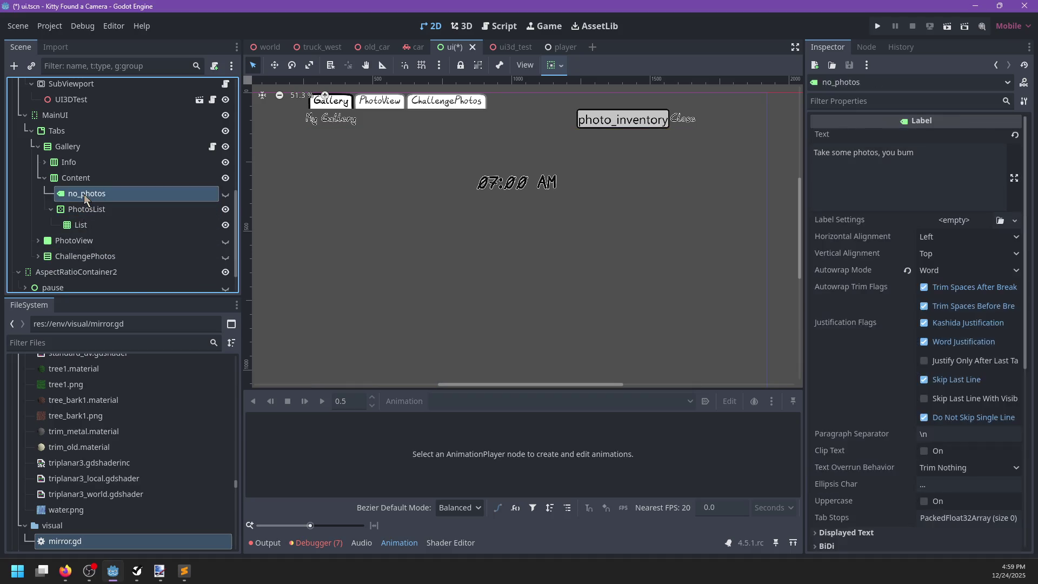
Step: Make the no_photos label visible and inspect it alongside the Content container
{"action": "left_click", "coordinate": [83, 210]}
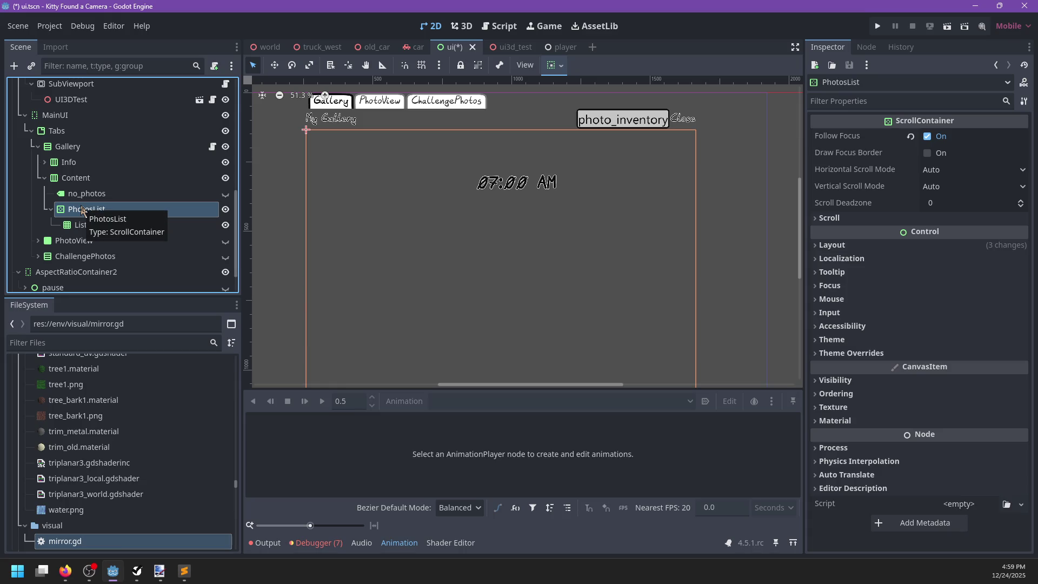
{"action": "left_click", "coordinate": [80, 225]}
{"action": "left_click", "coordinate": [83, 210]}
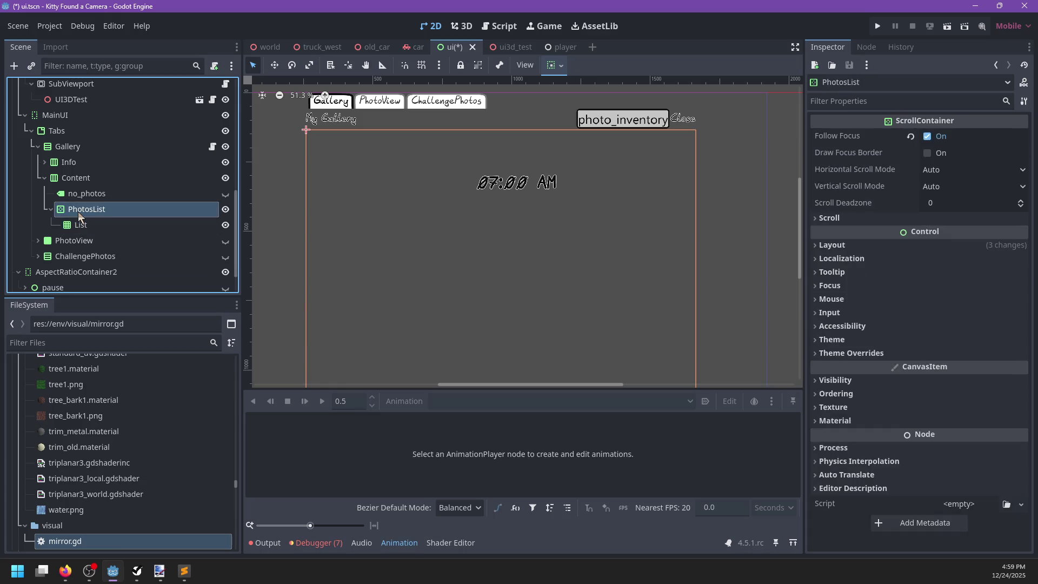
{"action": "left_click", "coordinate": [82, 194]}
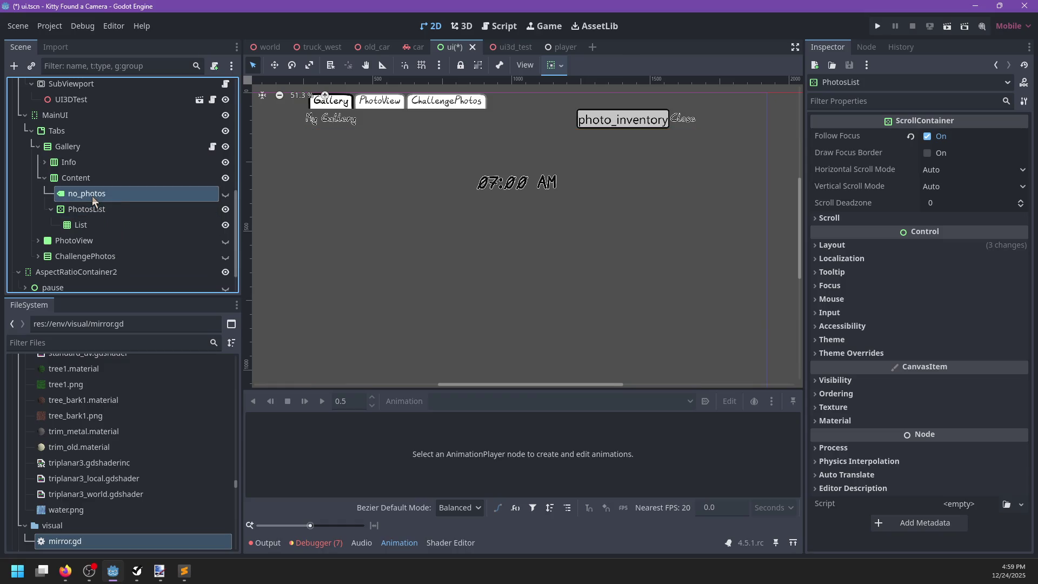
{"action": "left_click", "coordinate": [226, 193]}
{"action": "left_click", "coordinate": [75, 178]}
{"action": "left_click", "coordinate": [83, 194]}
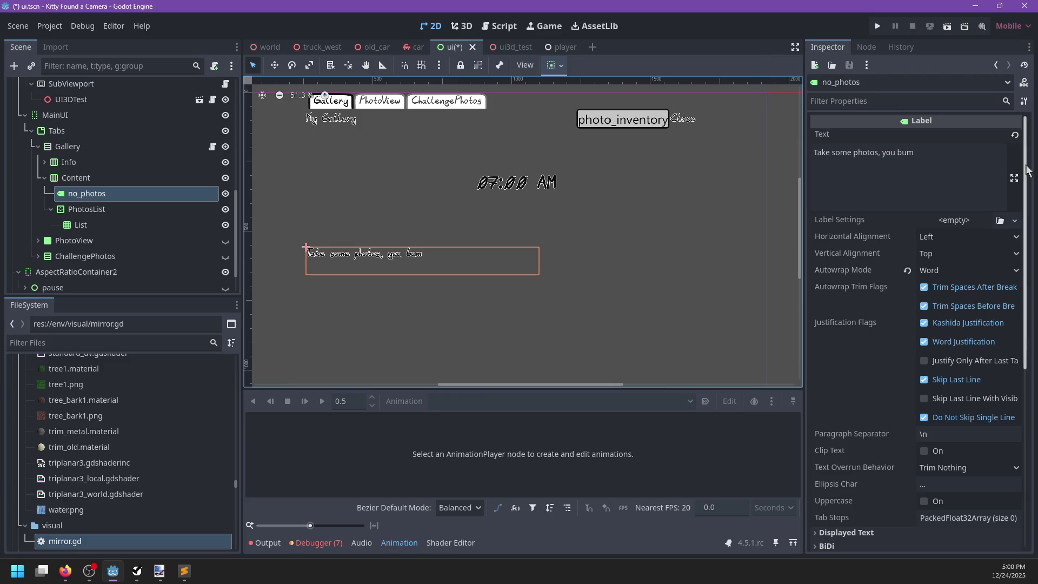
{"action": "left_click", "coordinate": [124, 179]}
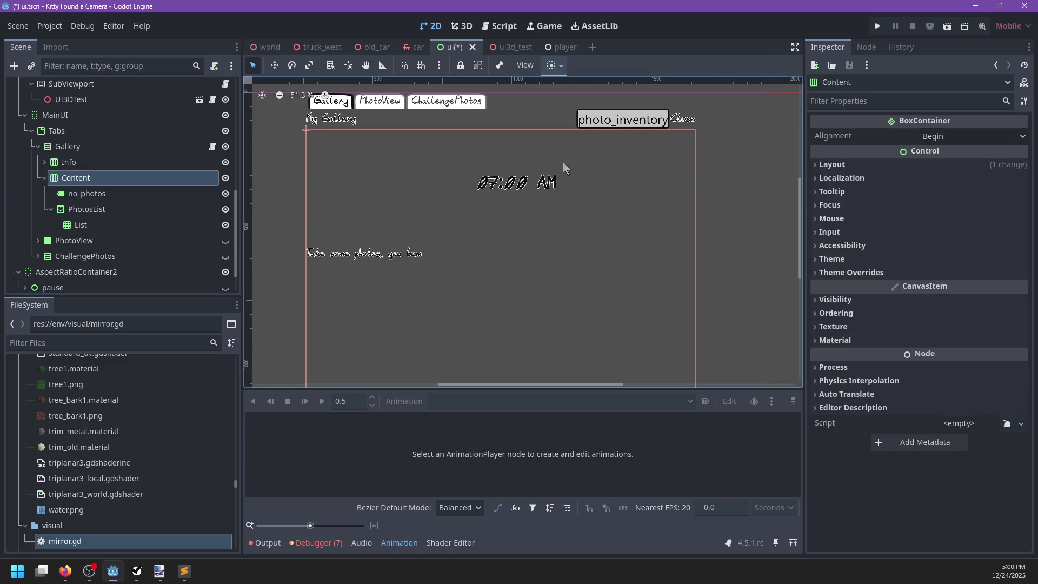
{"action": "left_click", "coordinate": [119, 191]}
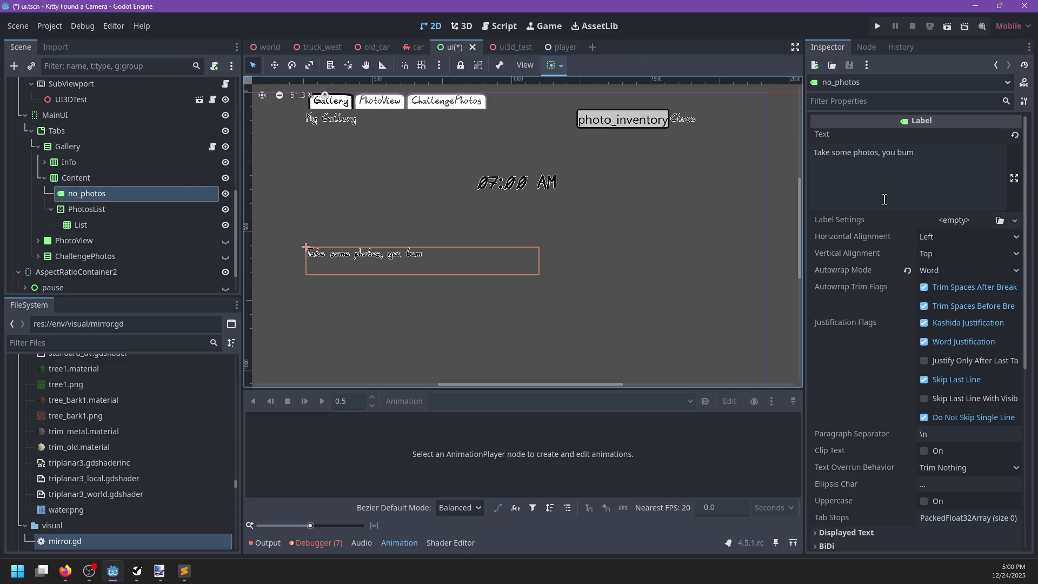
Step: Check no_photos' container sizing, leaving horizontal expand on
{"action": "scroll", "coordinate": [857, 322], "scroll_direction": "down", "scroll_amount": 5}
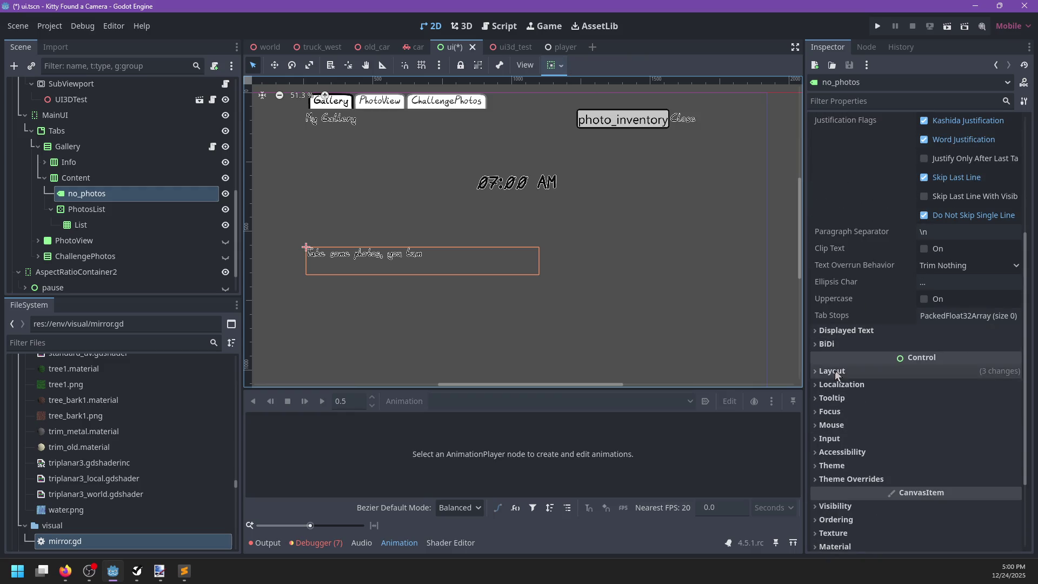
{"action": "left_click", "coordinate": [833, 263]}
{"action": "scroll", "coordinate": [846, 389], "scroll_direction": "down", "scroll_amount": 2}
{"action": "left_click", "coordinate": [838, 301]}
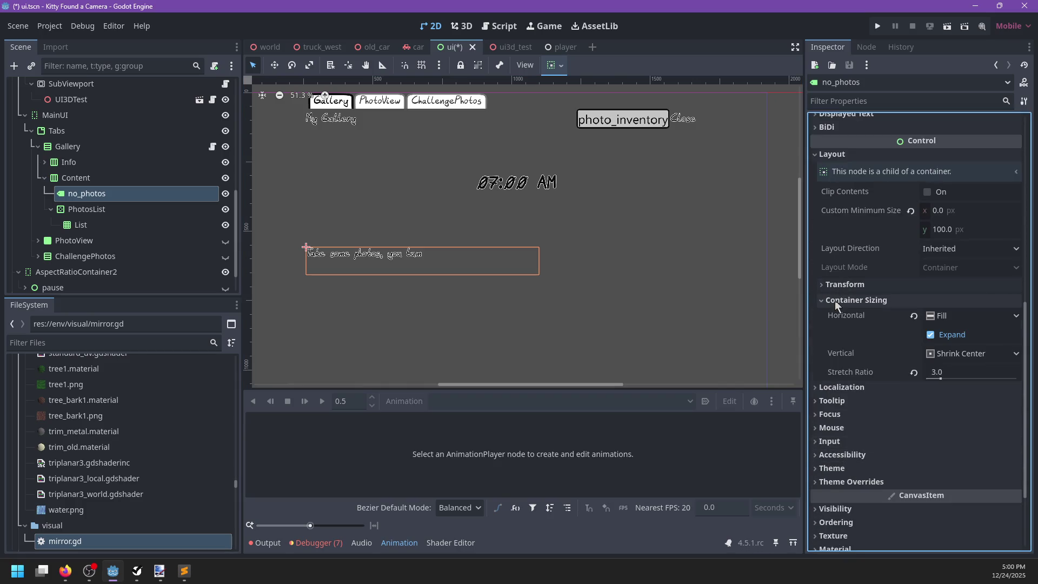
{"action": "left_click", "coordinate": [930, 335]}
{"action": "left_click", "coordinate": [931, 335]}
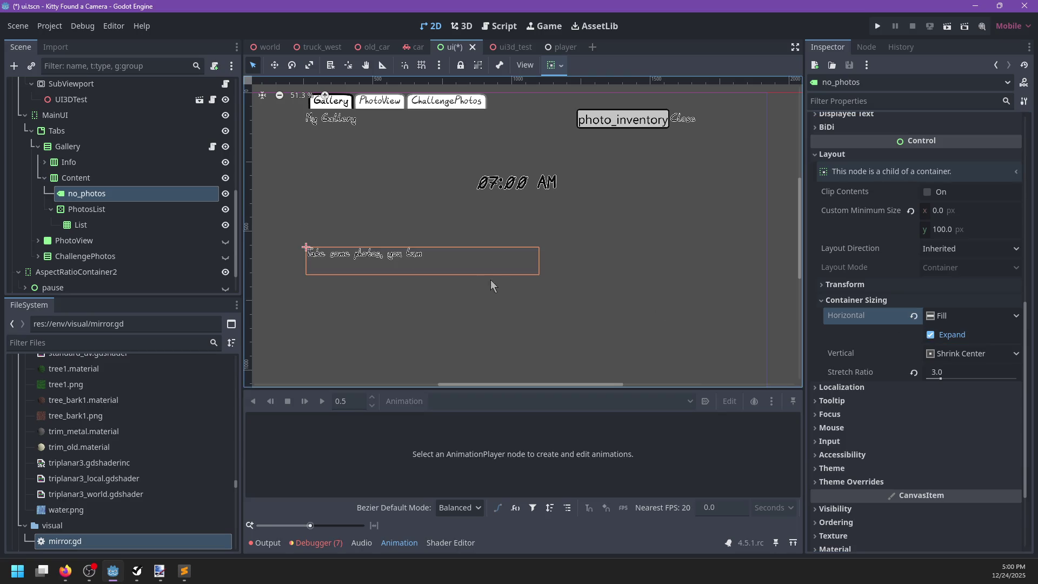
Step: Hide PhotosList and set no_photos' Horizontal Alignment to Center
{"action": "left_click", "coordinate": [156, 206]}
{"action": "left_click", "coordinate": [226, 208]}
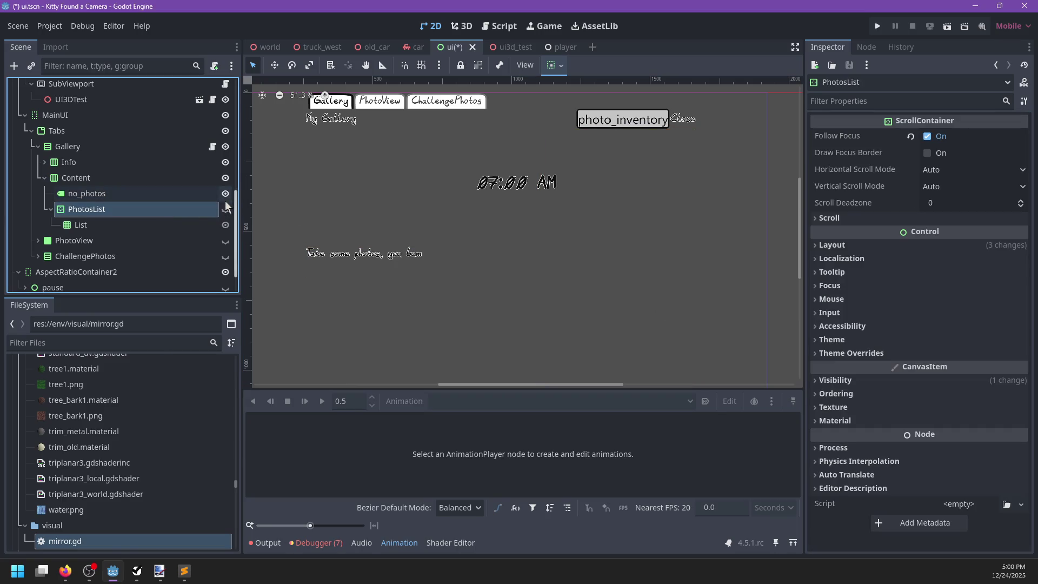
{"action": "left_click", "coordinate": [174, 191]}
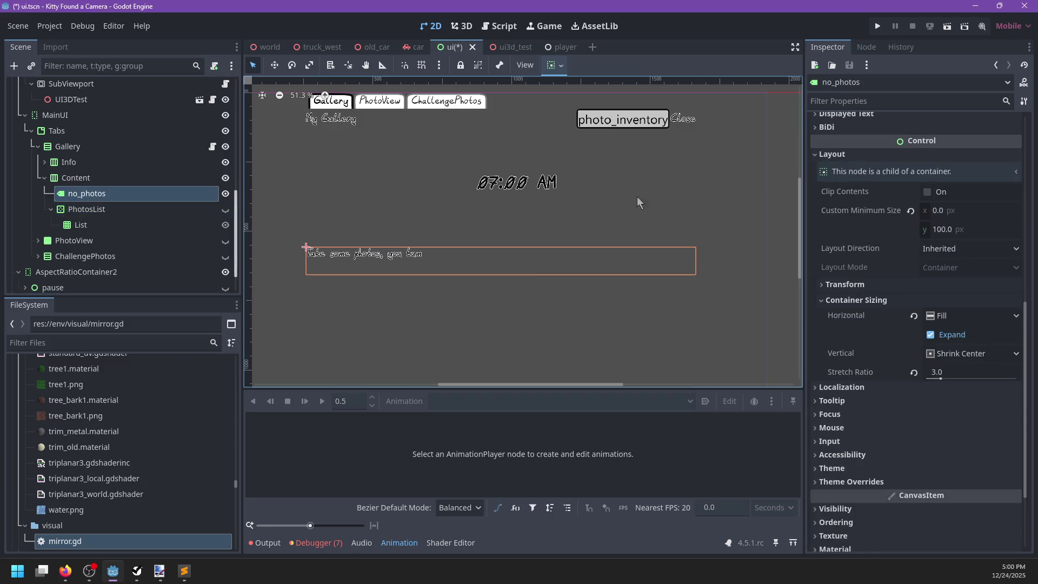
{"action": "scroll", "coordinate": [909, 194], "scroll_direction": "up", "scroll_amount": 10}
{"action": "left_click", "coordinate": [944, 236]}
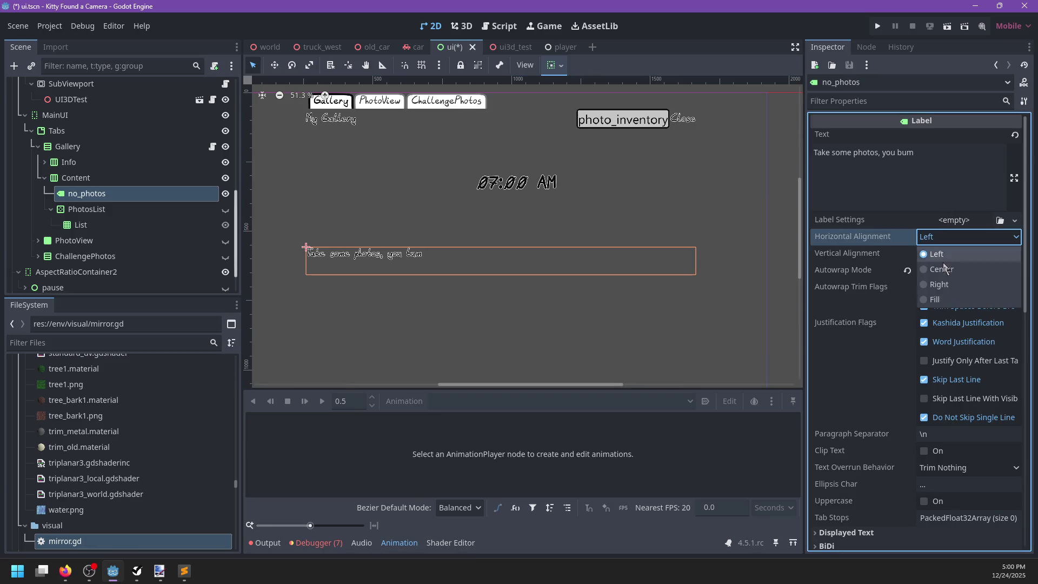
{"action": "left_click", "coordinate": [932, 266]}
Step: Show PhotosList again, hide no_photos, and save the ui scene
{"action": "left_click", "coordinate": [226, 209]}
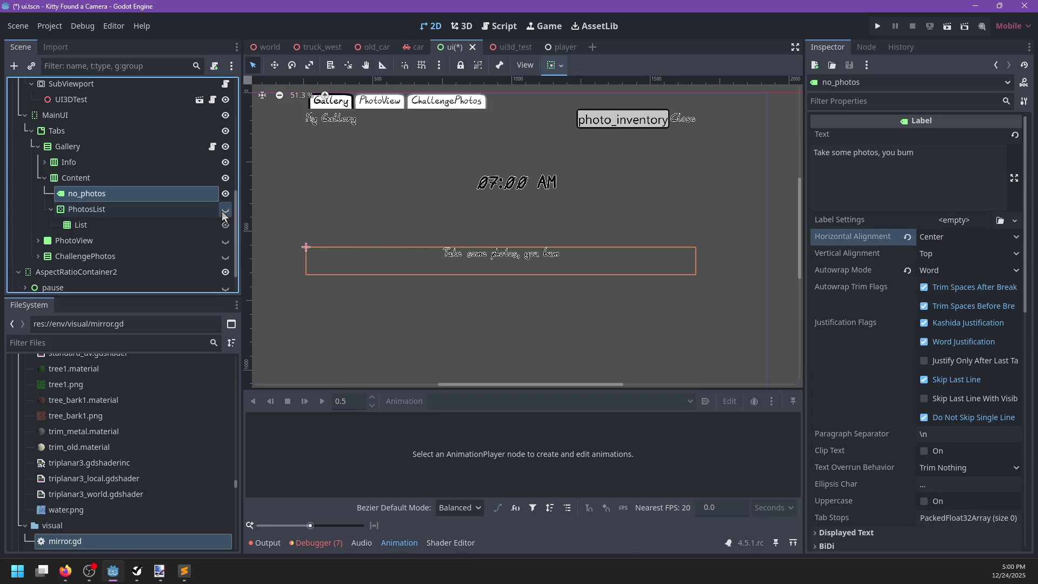
{"action": "left_click", "coordinate": [225, 193]}
{"action": "left_click", "coordinate": [172, 223]}
{"action": "left_click", "coordinate": [170, 214]}
{"action": "left_click", "coordinate": [161, 224]}
{"action": "key", "text": "ctrl+s"}
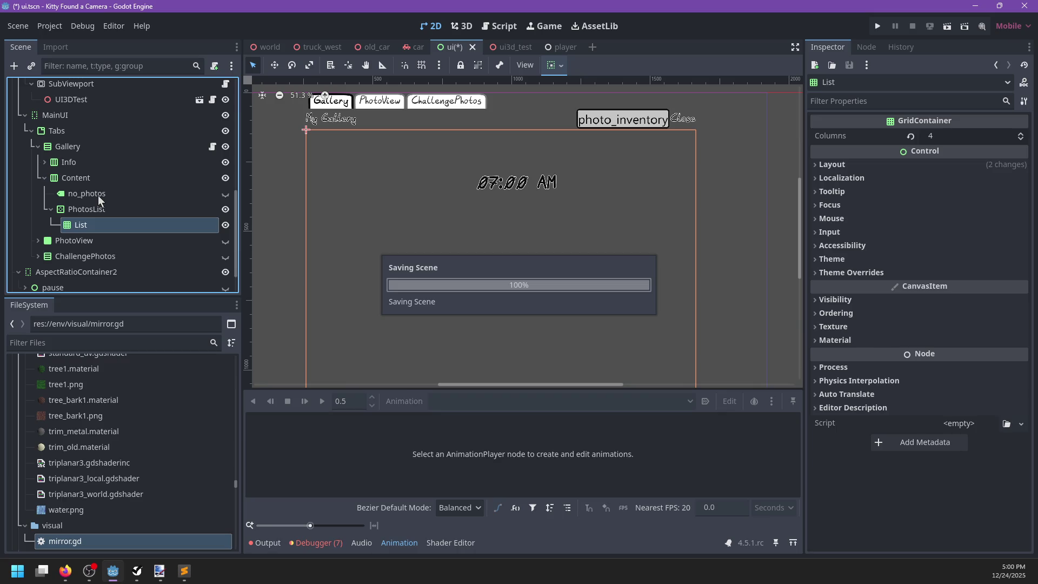
{"action": "left_click", "coordinate": [72, 163]}
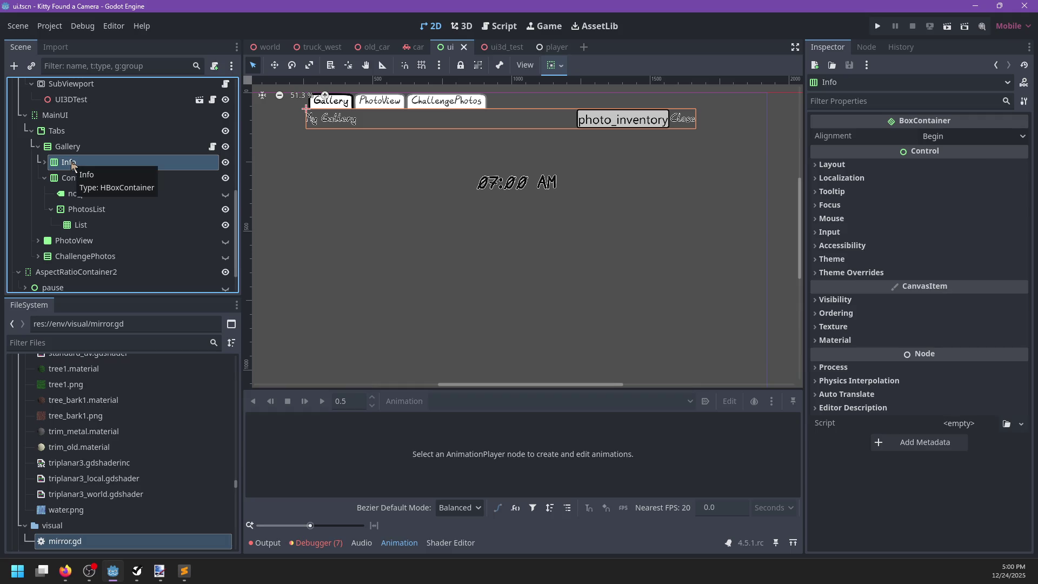
Step: Move no_photos and PhotosList under Gallery and delete the empty Content container
{"action": "left_click_drag", "start_coordinate": [72, 194], "coordinate": [72, 173]}
{"action": "left_click_drag", "start_coordinate": [87, 211], "coordinate": [89, 188]}
{"action": "left_click", "coordinate": [90, 225]}
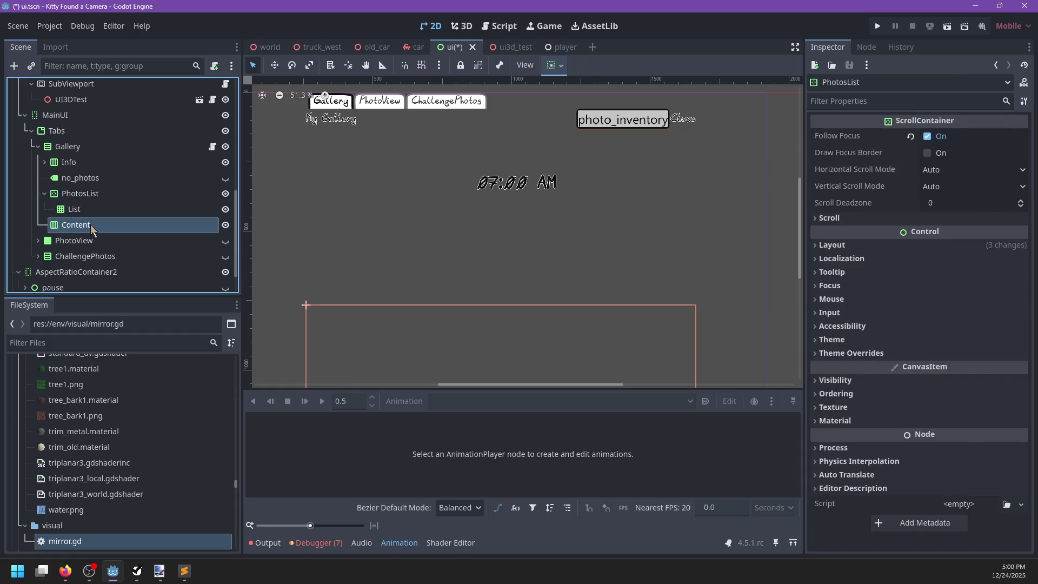
{"action": "key", "text": "Delete"}
{"action": "key", "text": "Return"}
Step: Review Gallery's new children and expand the Info container
{"action": "left_click", "coordinate": [80, 193]}
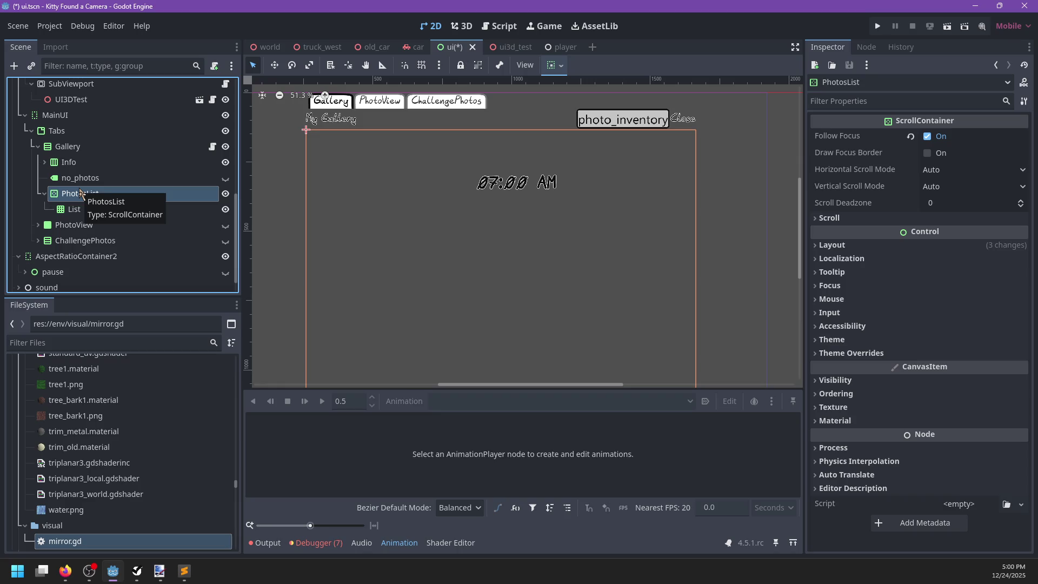
{"action": "left_click", "coordinate": [80, 178]}
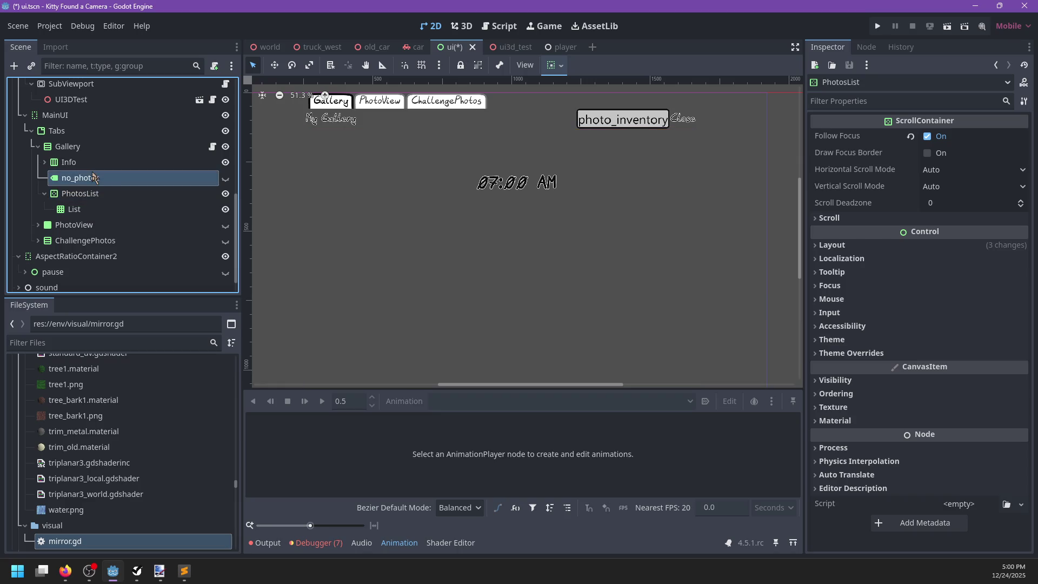
{"action": "left_click", "coordinate": [70, 162]}
{"action": "left_click", "coordinate": [67, 147]}
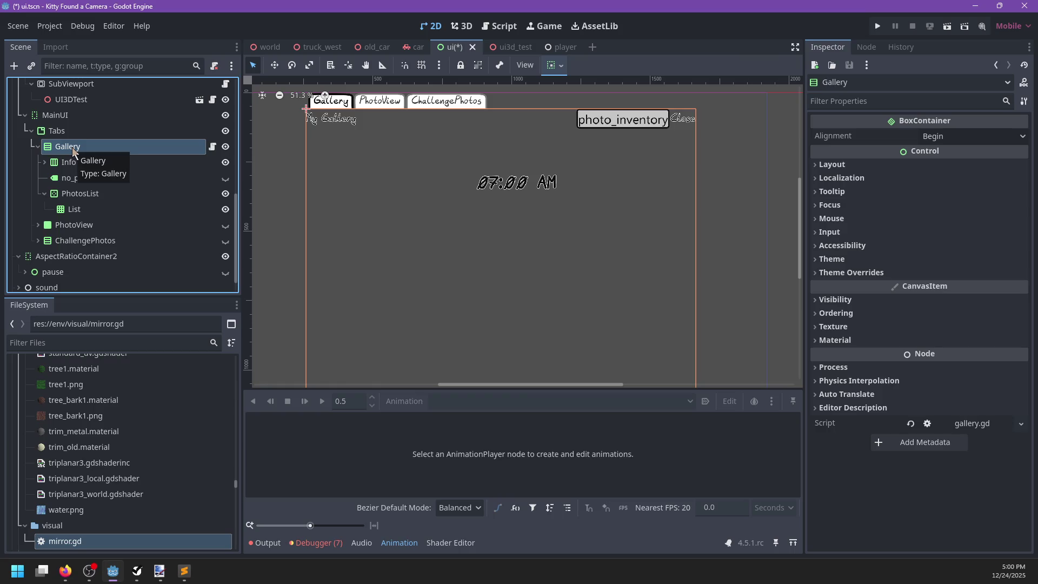
{"action": "left_click", "coordinate": [73, 164]}
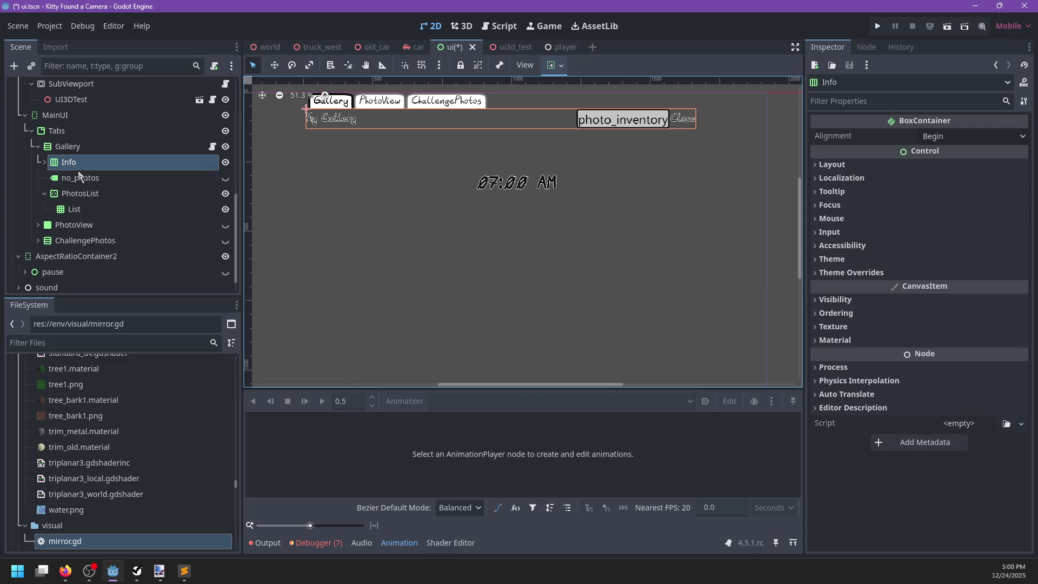
{"action": "left_click", "coordinate": [44, 162]}
Step: Delete input_prompt3 and Label3 from Info, leaving only the 'My Gallery' Label
{"action": "left_click", "coordinate": [89, 209]}
{"action": "key", "text": "Up"}
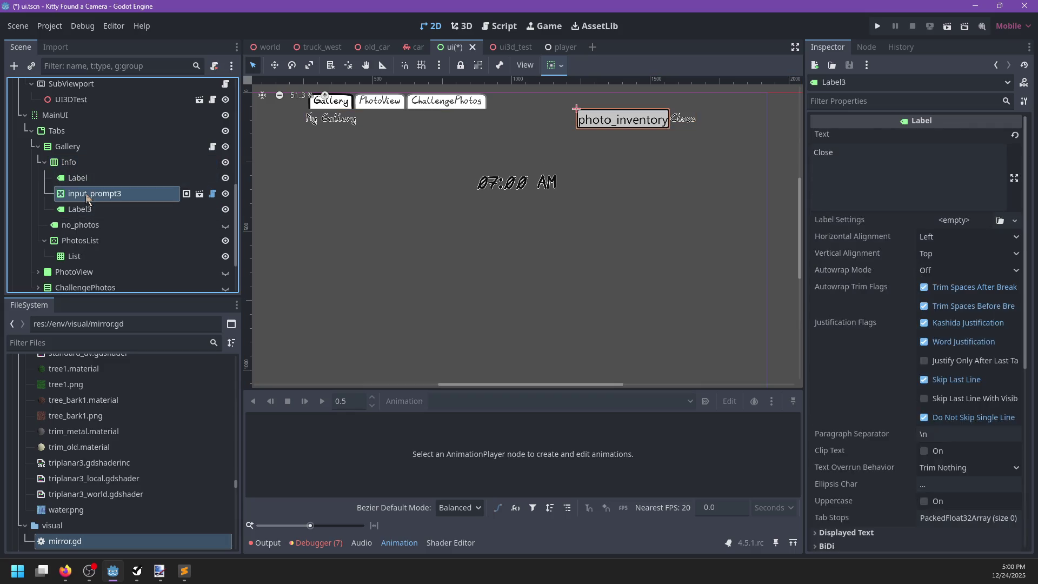
{"action": "left_click", "coordinate": [90, 210], "text": "shift"}
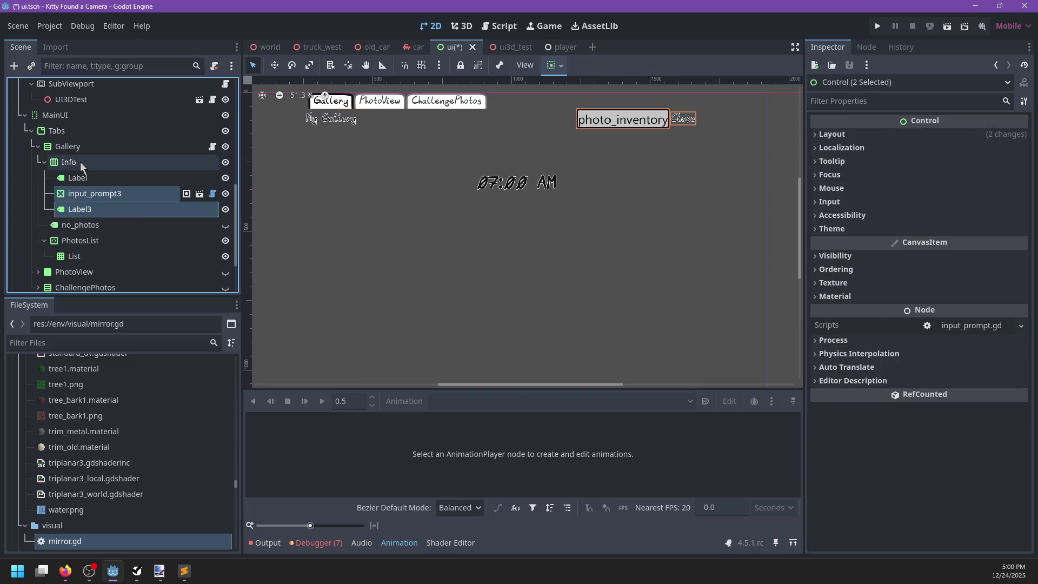
{"action": "key", "text": "Delete"}
{"action": "key", "text": "Return"}
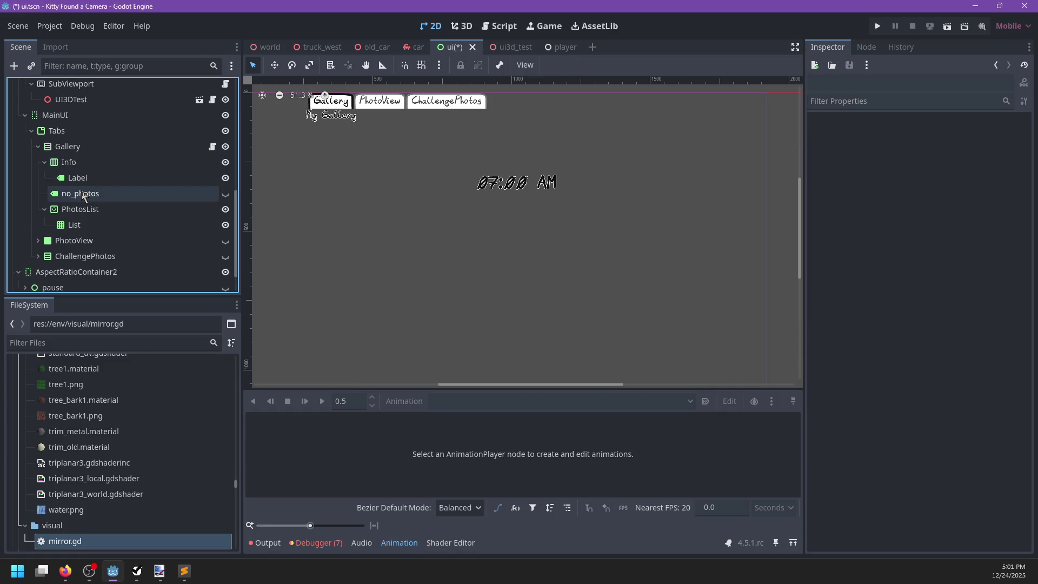
{"action": "left_click", "coordinate": [84, 163]}
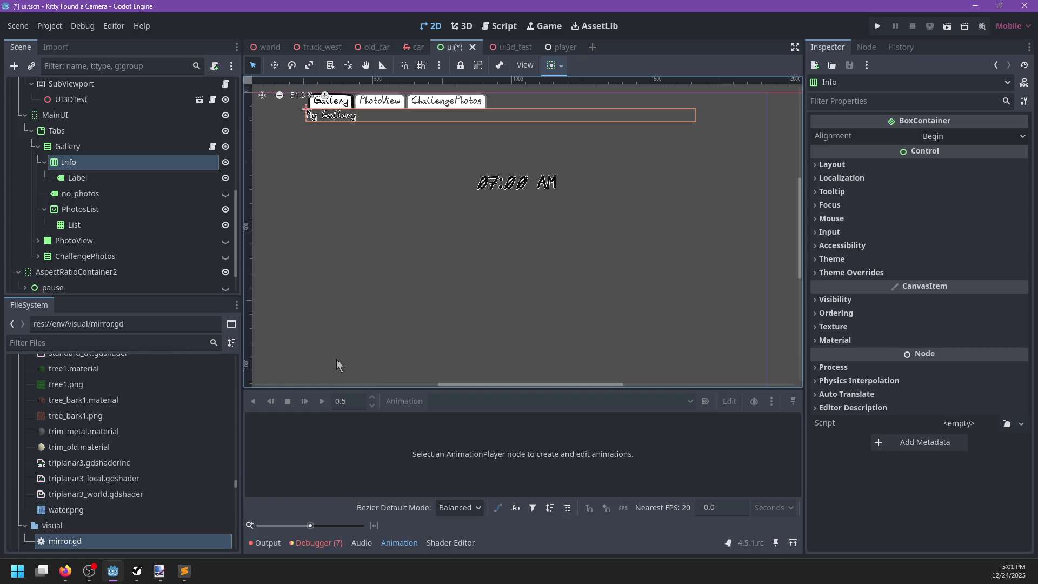
{"action": "left_click", "coordinate": [82, 180]}
Step: Hide the bottom Animation panel and collapse the Info and PhotosList nodes under Gallery
{"action": "left_click", "coordinate": [86, 196]}
{"action": "left_click", "coordinate": [84, 215]}
{"action": "scroll", "coordinate": [432, 193], "scroll_direction": "down", "scroll_amount": 3}
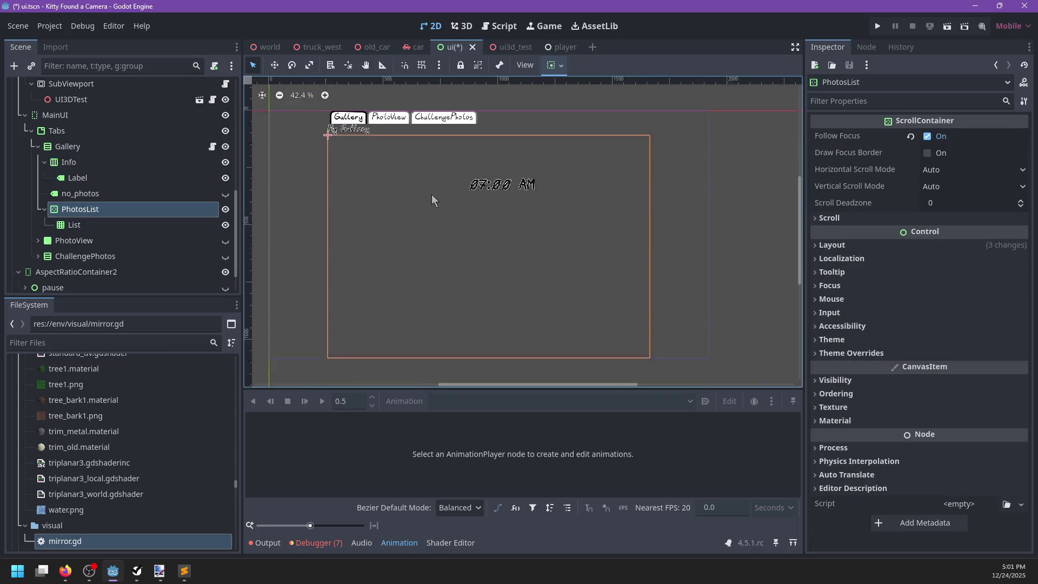
{"action": "scroll", "coordinate": [403, 216], "scroll_direction": "up", "scroll_amount": 3}
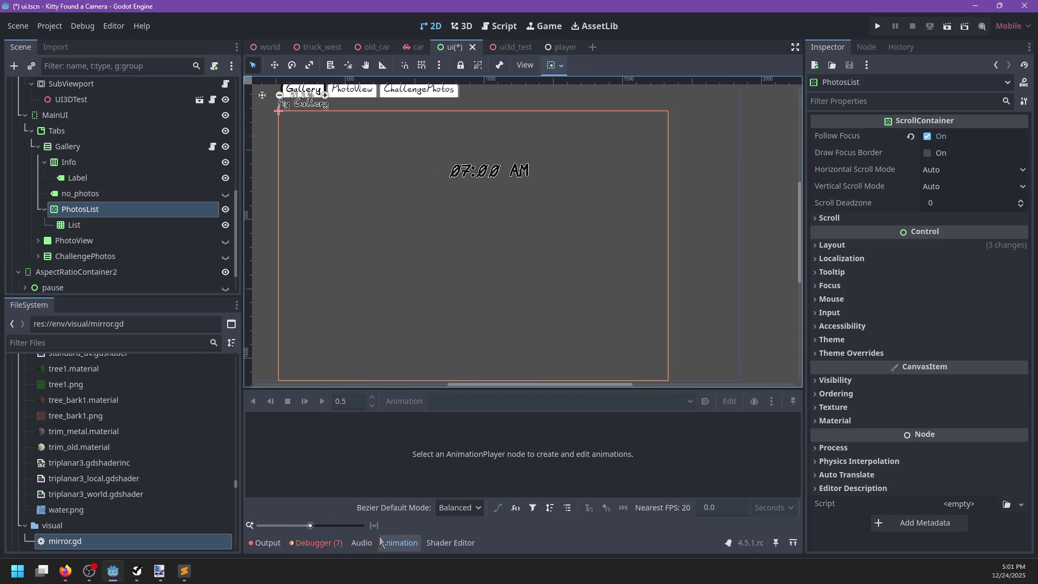
{"action": "left_click", "coordinate": [399, 542]}
{"action": "scroll", "coordinate": [464, 302], "scroll_direction": "up", "scroll_amount": 2}
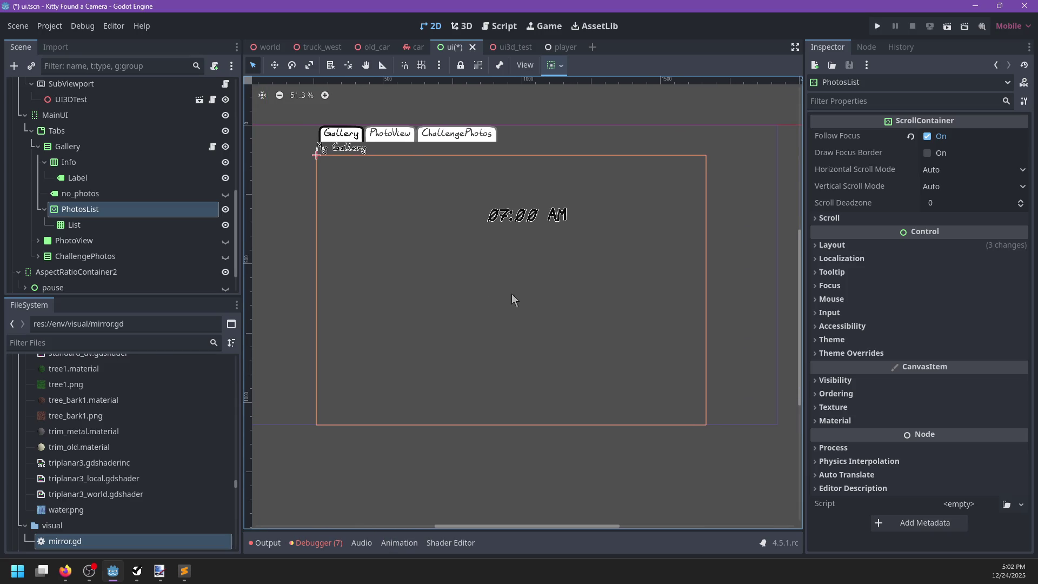
{"action": "left_click", "coordinate": [44, 162]}
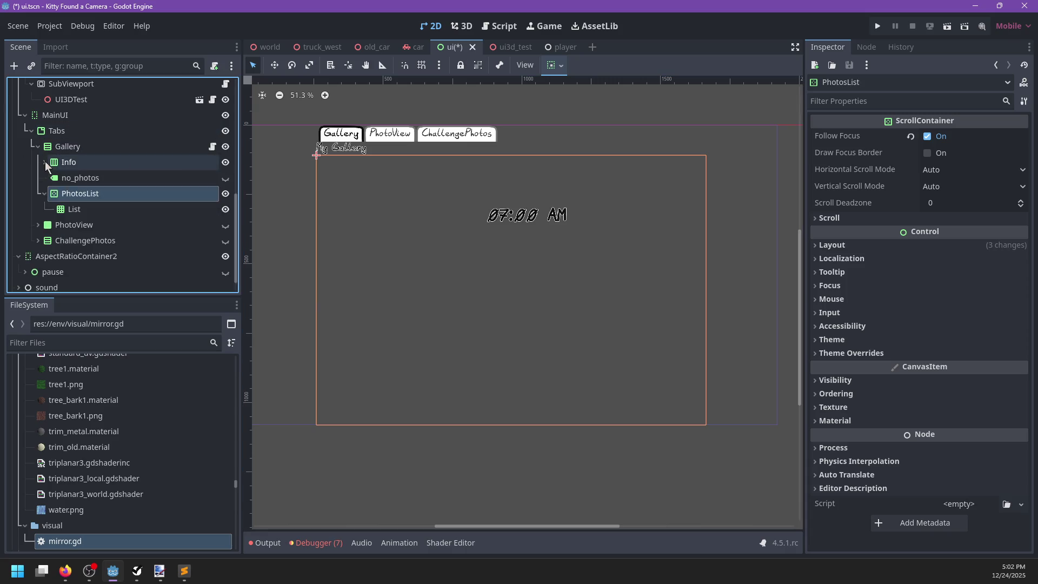
{"action": "left_click", "coordinate": [45, 194]}
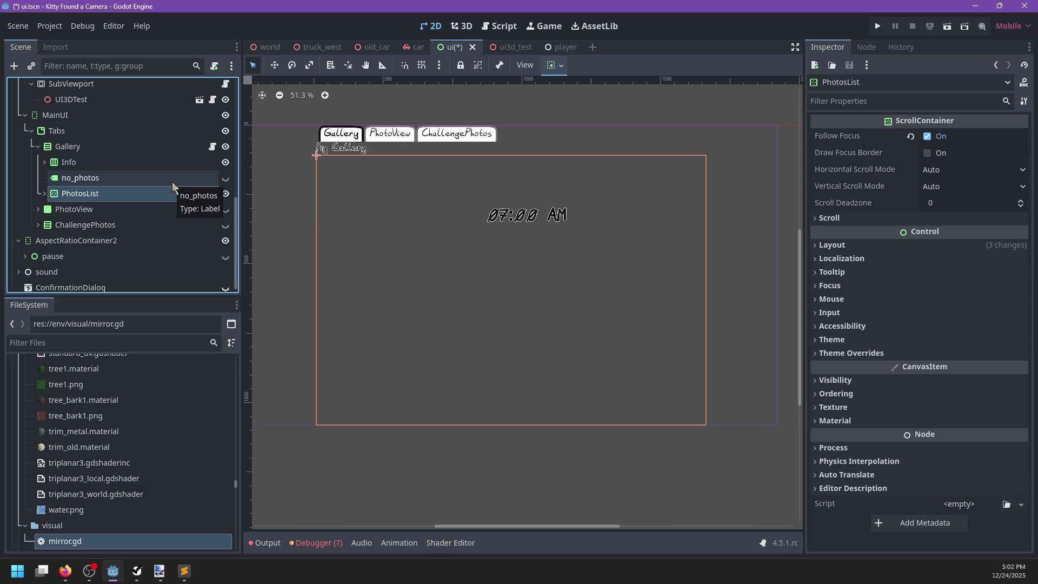
Step: Inspect the Gallery, PhotoView and ChallengePhotos nodes, then expand the pause node
{"action": "left_click", "coordinate": [143, 147]}
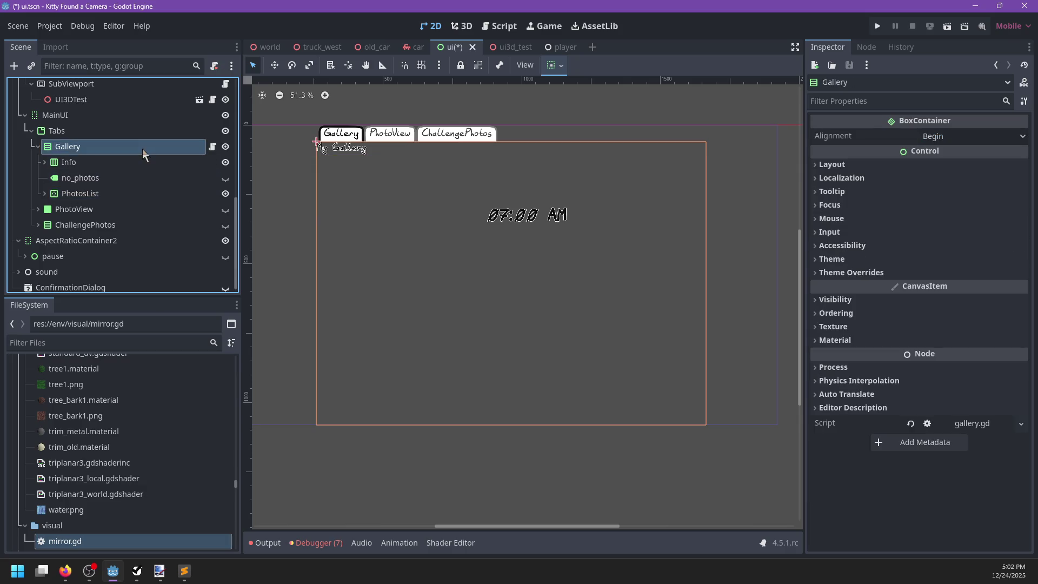
{"action": "left_click", "coordinate": [66, 209]}
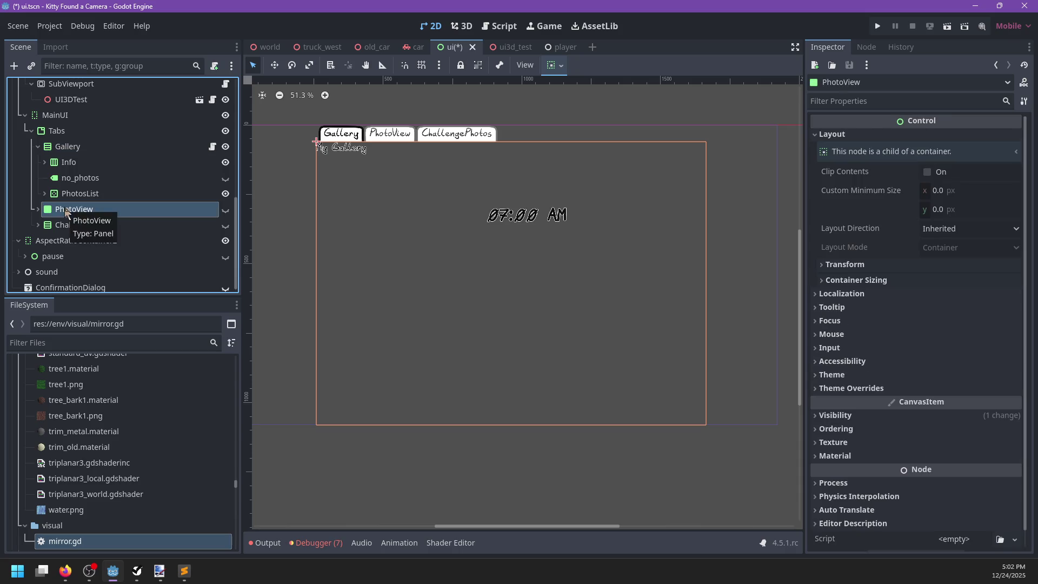
{"action": "left_click", "coordinate": [65, 209]}
{"action": "left_click", "coordinate": [69, 149]}
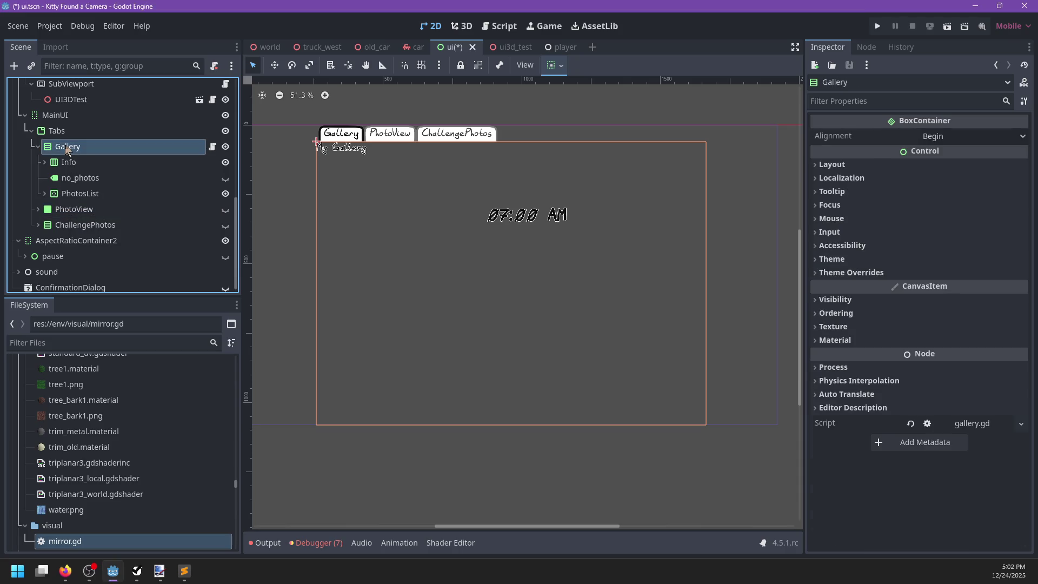
{"action": "left_click", "coordinate": [76, 225]}
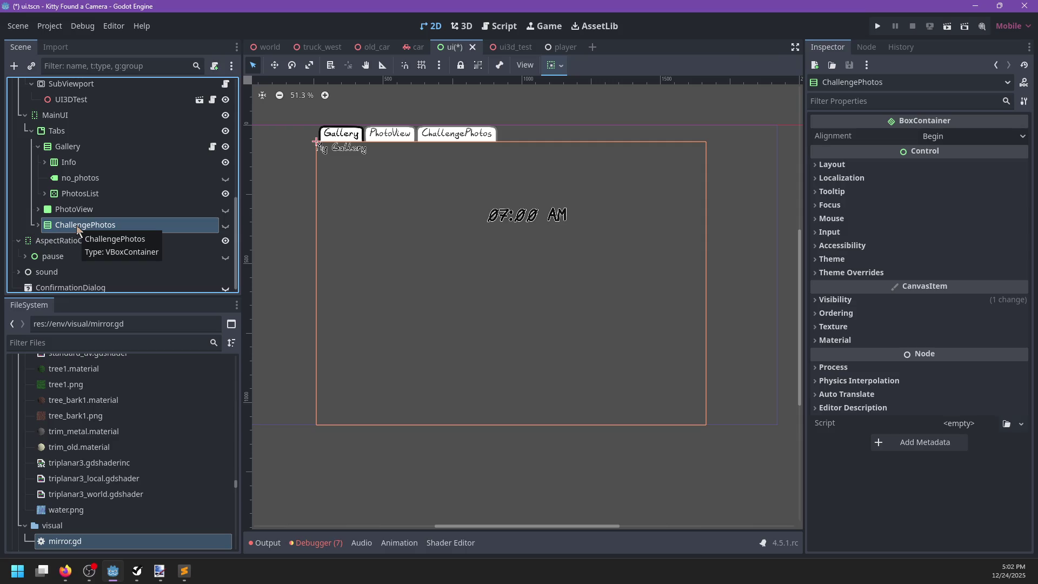
{"action": "left_click", "coordinate": [25, 256]}
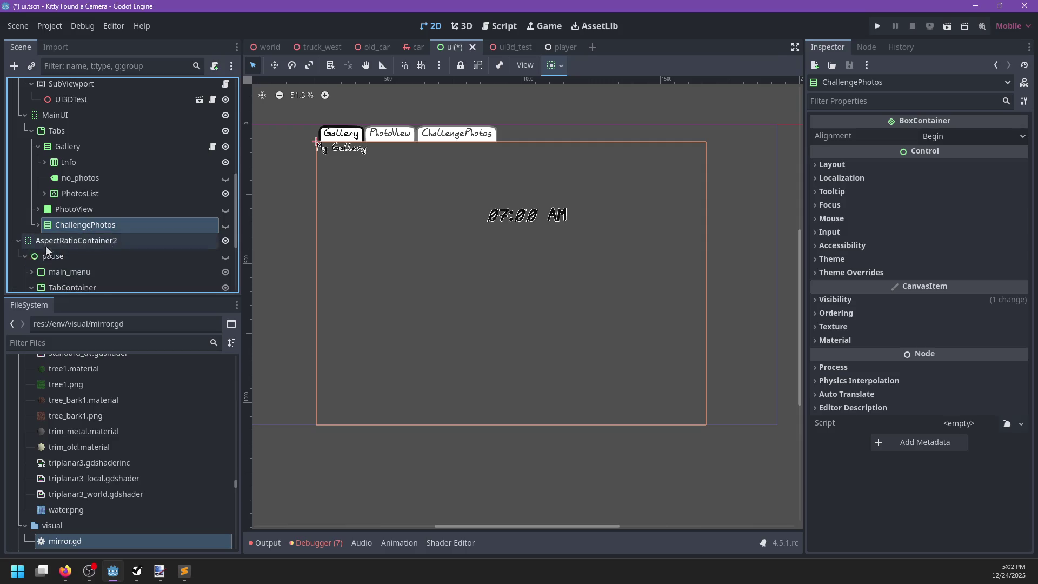
Step: Drag the People panel from pause's TabContainer under Tabs, after ChallengePhotos
{"action": "scroll", "coordinate": [79, 206], "scroll_direction": "down", "scroll_amount": 2}
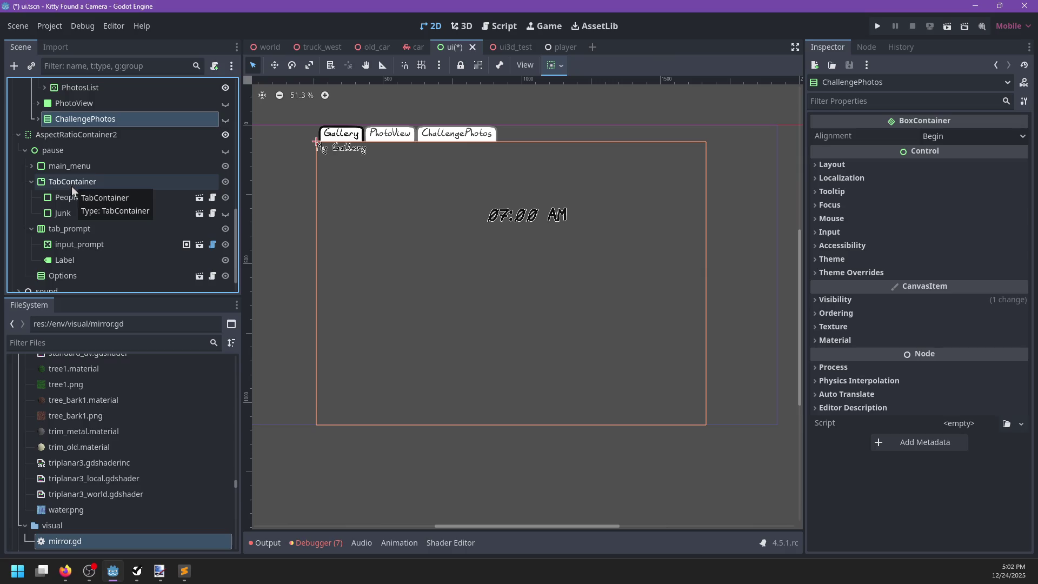
{"action": "mouse_move", "coordinate": [59, 201]}
{"action": "left_mouse_down"}
{"action": "mouse_move", "coordinate": [125, 179]}
{"action": "mouse_move", "coordinate": [89, 142]}
{"action": "mouse_move", "coordinate": [116, 201]}
{"action": "mouse_move", "coordinate": [79, 211]}
{"action": "mouse_move", "coordinate": [92, 174]}
{"action": "mouse_move", "coordinate": [80, 139]}
{"action": "left_mouse_up"}
{"action": "scroll", "coordinate": [80, 162], "scroll_direction": "down", "scroll_amount": 2}
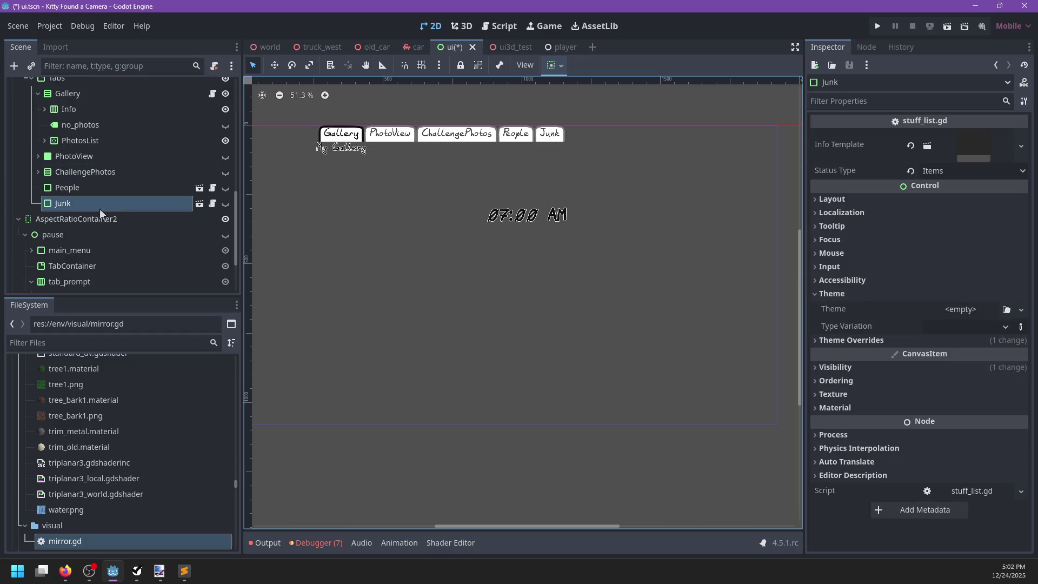
{"action": "left_click", "coordinate": [104, 189]}
Step: Reorder ChallengePhotos above Gallery so it becomes the first tab
{"action": "left_click", "coordinate": [102, 173]}
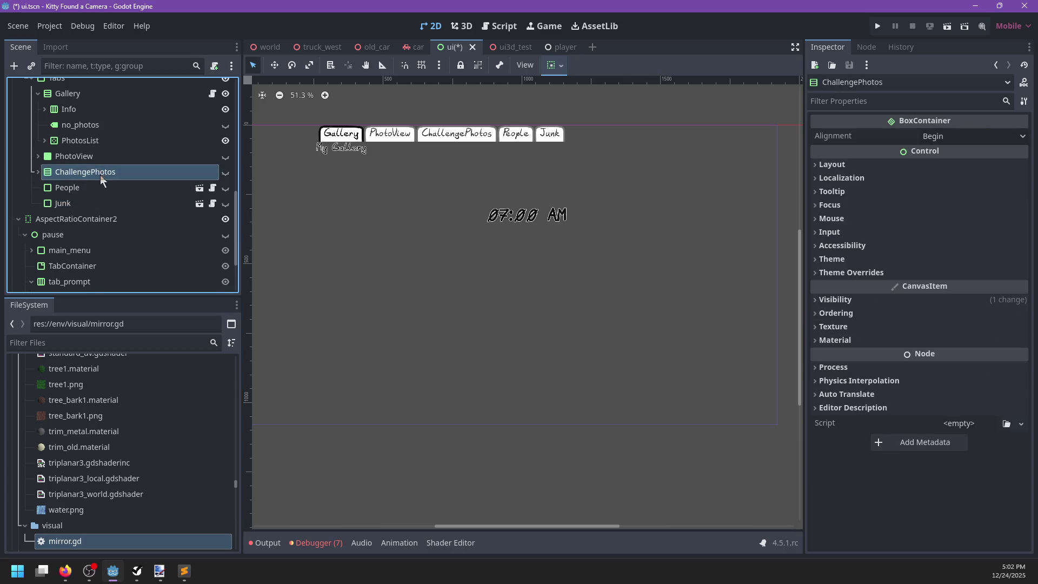
{"action": "scroll", "coordinate": [100, 186], "scroll_direction": "up", "scroll_amount": 2}
{"action": "left_click", "coordinate": [99, 186]}
{"action": "left_click_drag", "start_coordinate": [60, 199], "coordinate": [69, 118]}
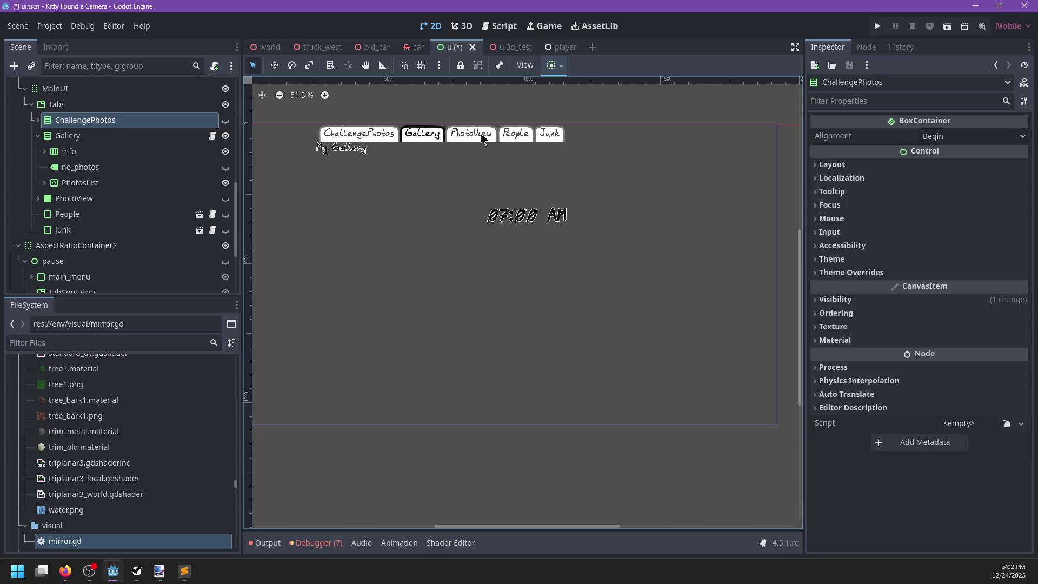
{"action": "left_click", "coordinate": [421, 140]}
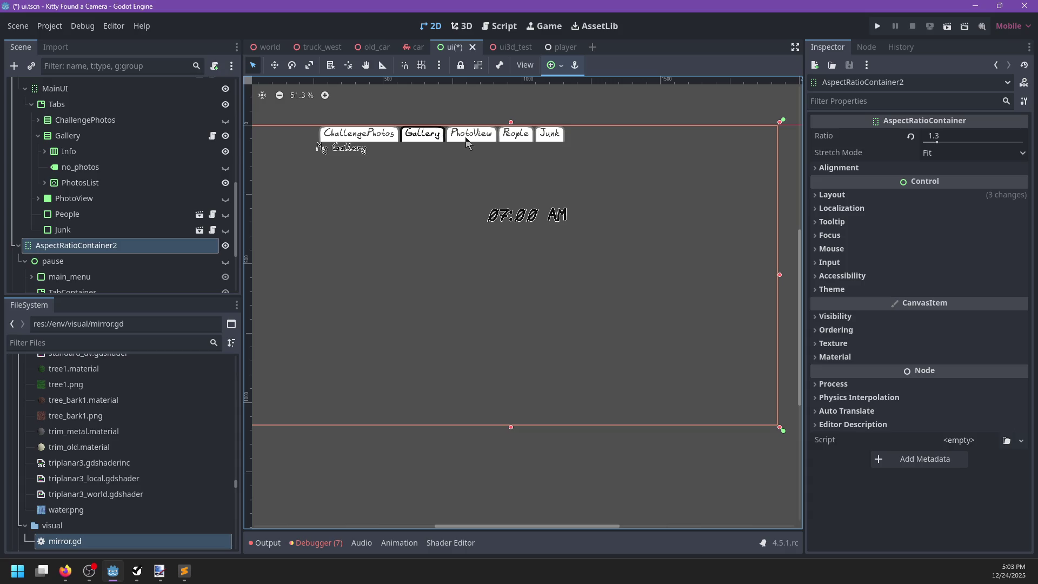
Step: Fold the Gallery and Tabs branches and inspect the MainUI and Tabs nodes
{"action": "left_click", "coordinate": [39, 136]}
{"action": "scroll", "coordinate": [179, 166], "scroll_direction": "up", "scroll_amount": 3}
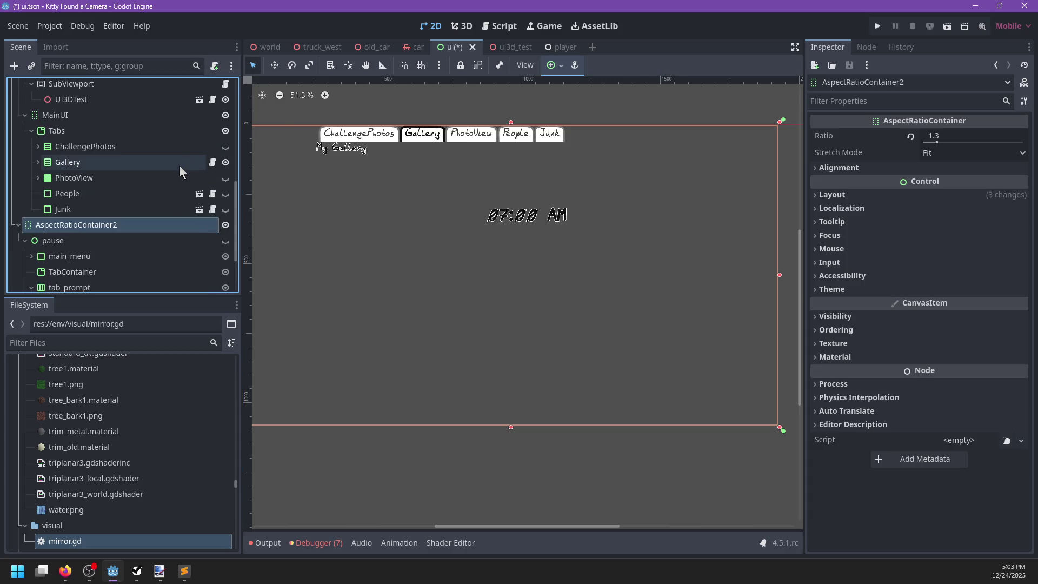
{"action": "left_click", "coordinate": [31, 184]}
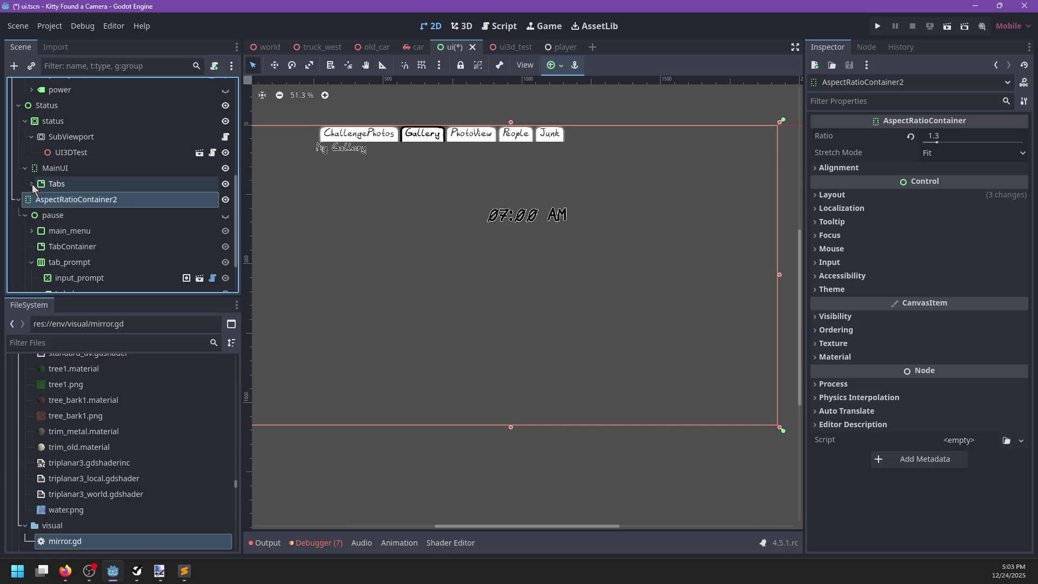
{"action": "left_click", "coordinate": [69, 170]}
{"action": "left_click", "coordinate": [68, 183]}
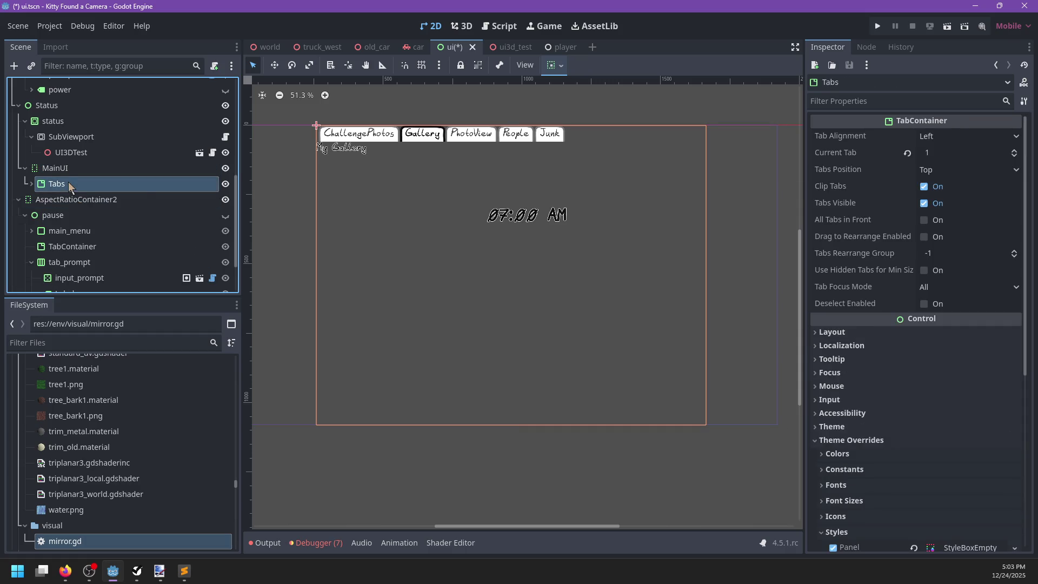
Step: Inspect the status viewport container, the UI3DTest node and the Status node
{"action": "left_click", "coordinate": [52, 122]}
{"action": "left_click", "coordinate": [25, 122]}
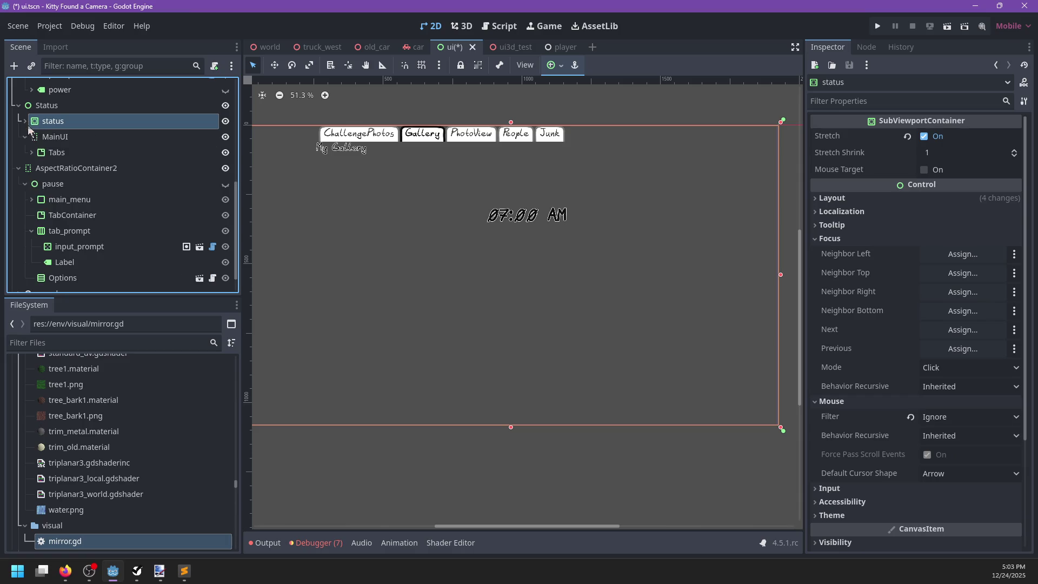
{"action": "left_click", "coordinate": [25, 121]}
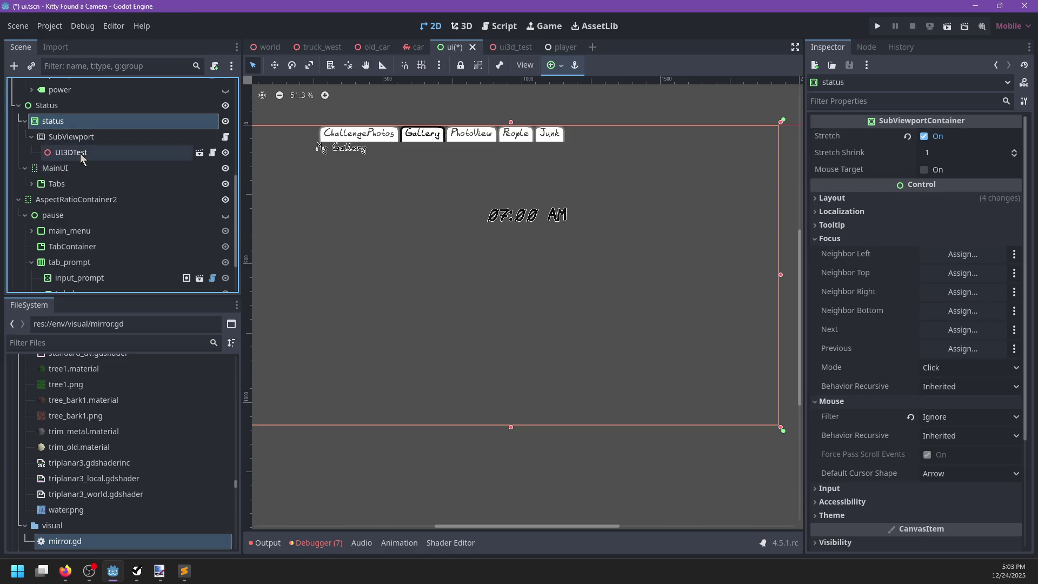
{"action": "left_click", "coordinate": [79, 153]}
{"action": "left_click", "coordinate": [67, 121]}
{"action": "left_click", "coordinate": [63, 105]}
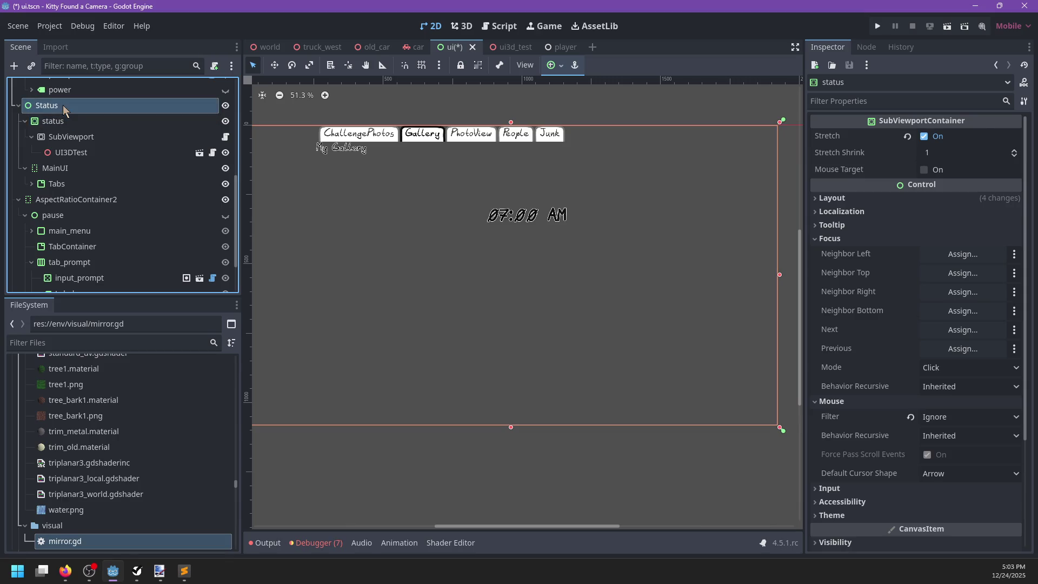
Step: Open UI3DTest's ui_3d_test.gd script and save the ui scene with Ctrl+S
{"action": "left_click", "coordinate": [212, 154]}
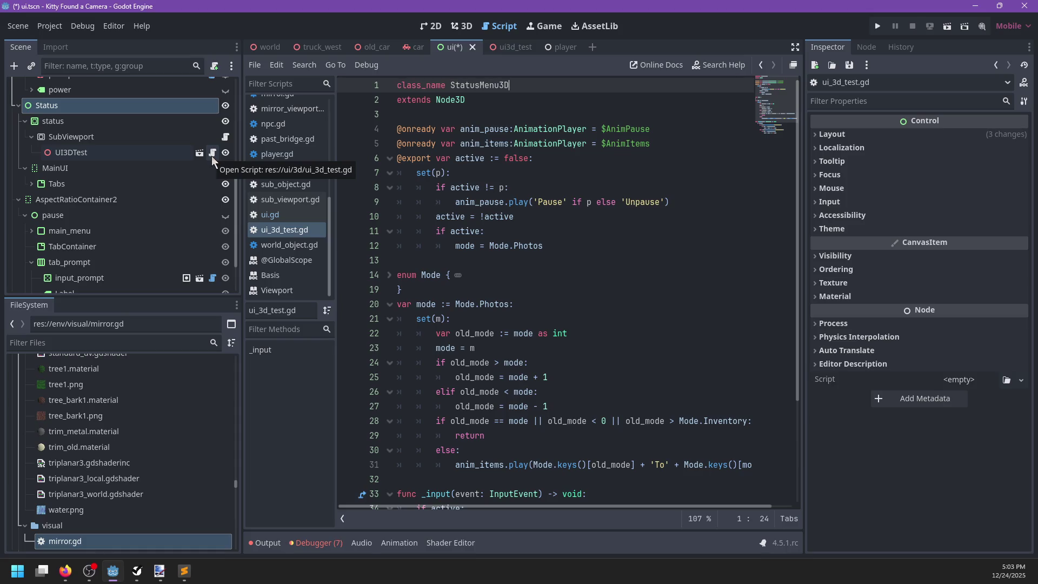
{"action": "scroll", "coordinate": [530, 231], "scroll_direction": "down", "scroll_amount": 3}
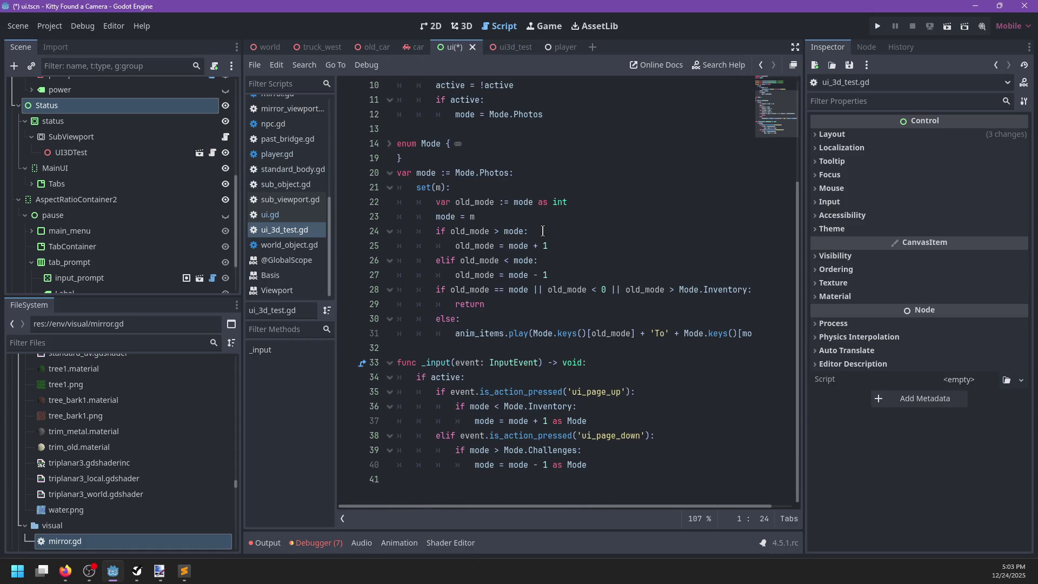
{"action": "key", "text": "ctrl+s"}
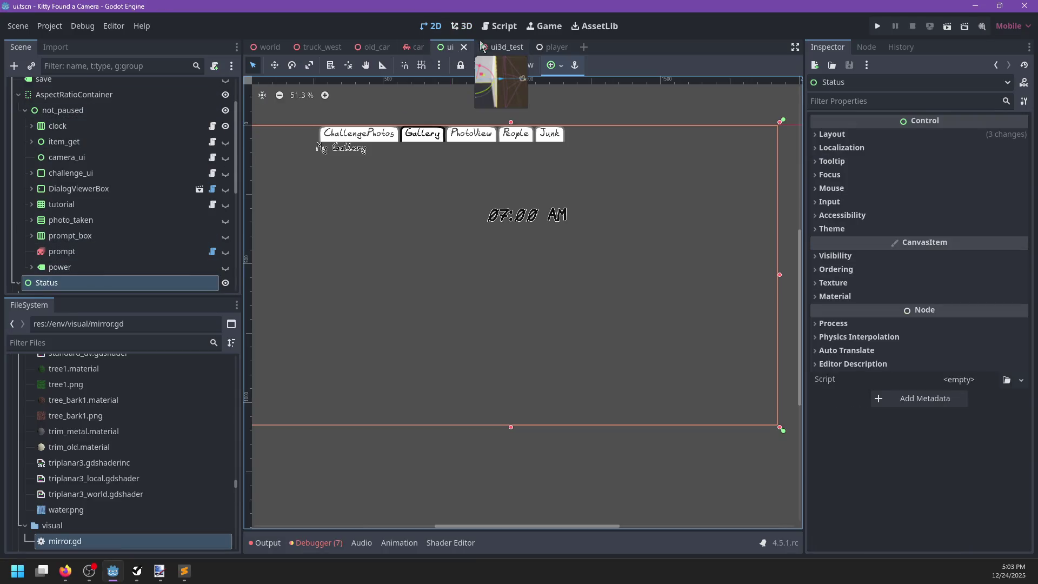
{"action": "left_click", "coordinate": [500, 47]}
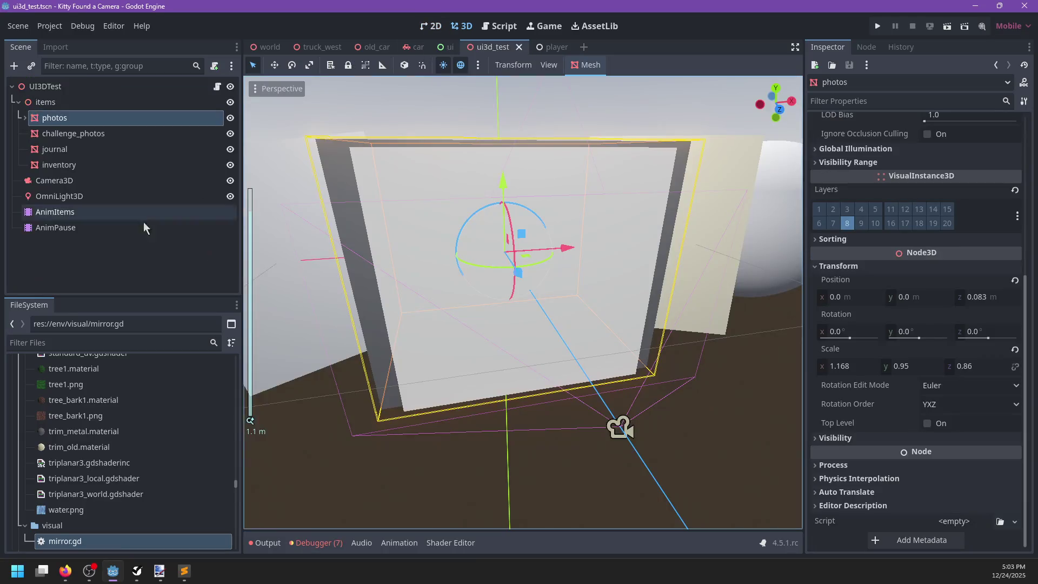
{"action": "left_click", "coordinate": [445, 47]}
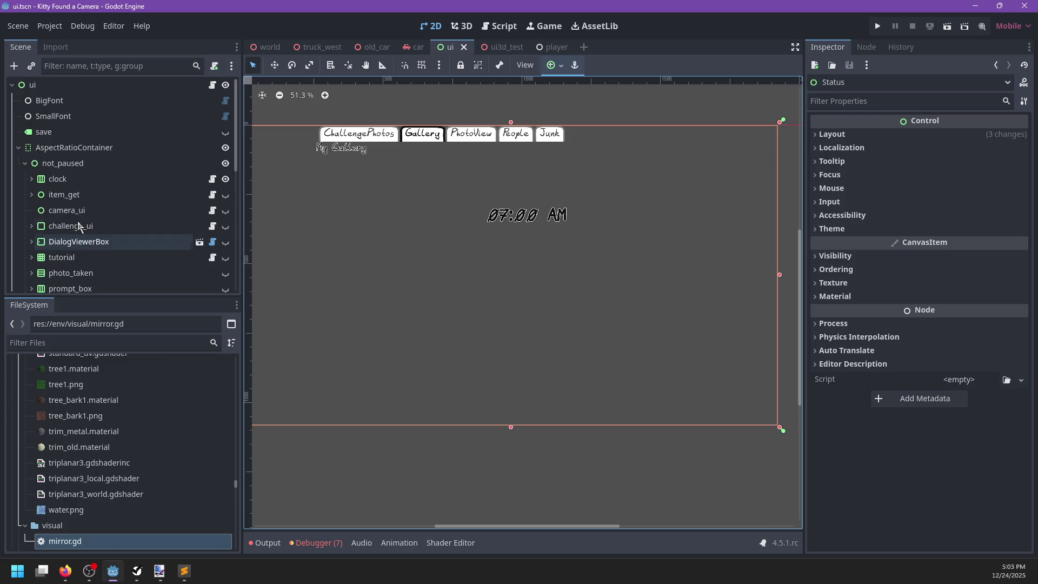
{"action": "left_click", "coordinate": [18, 148]}
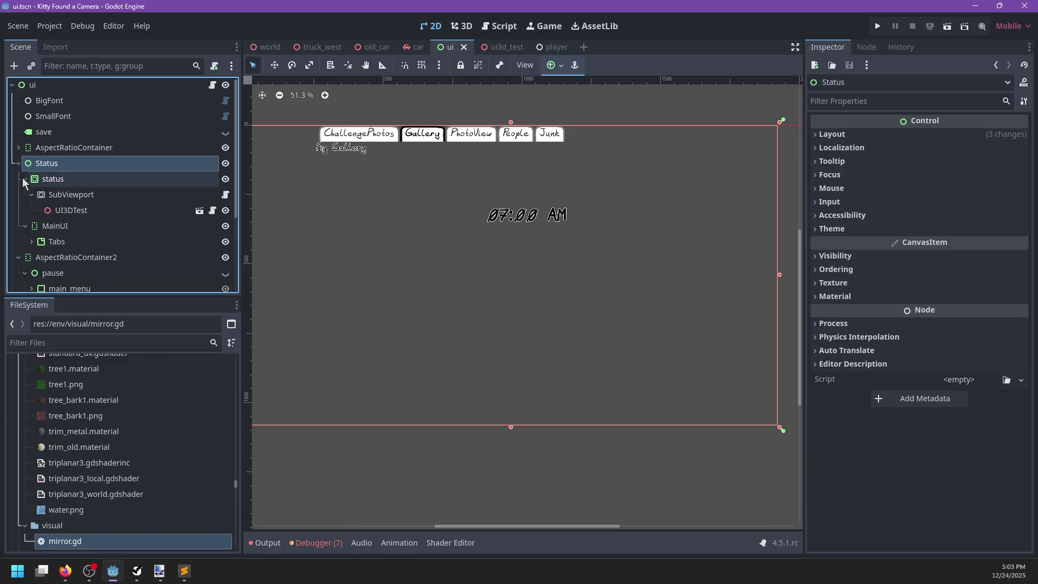
Step: Collapse the status, MainUI and Status branches in the Scene dock
{"action": "left_click", "coordinate": [25, 179]}
{"action": "left_click", "coordinate": [25, 195]}
{"action": "left_click", "coordinate": [19, 163]}
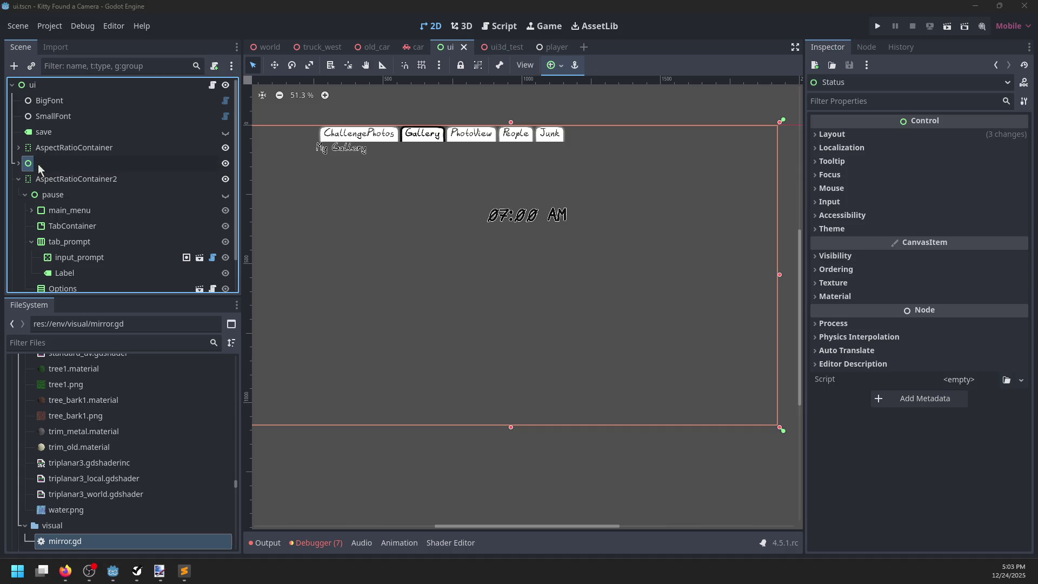
{"action": "scroll", "coordinate": [393, 191], "scroll_direction": "down", "scroll_amount": 1}
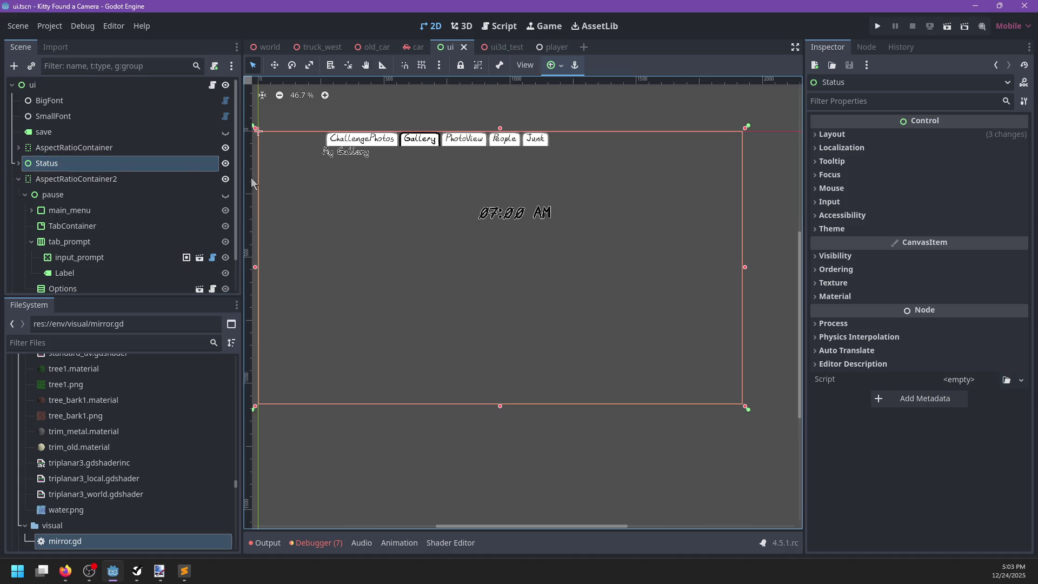
Step: Save the Status branch as status.tscn in res://ui and open the new scene
{"action": "right_click", "coordinate": [128, 163]}
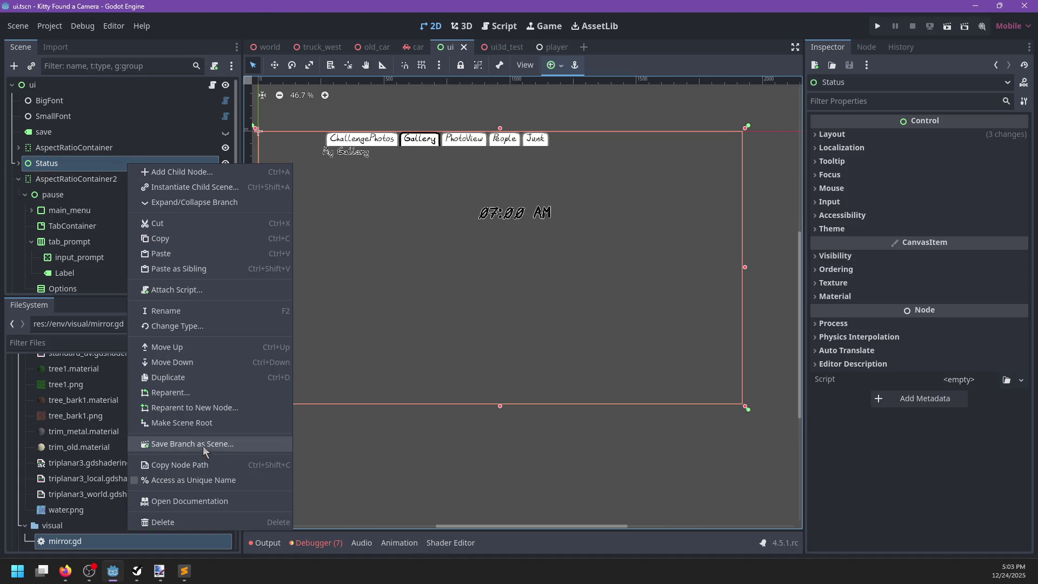
{"action": "left_click", "coordinate": [202, 444]}
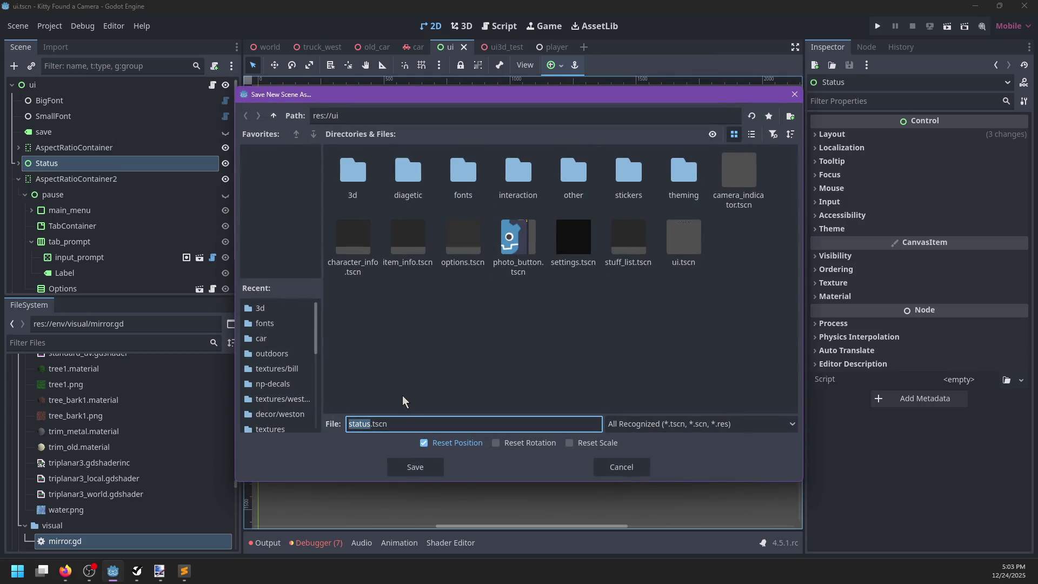
{"action": "left_click", "coordinate": [414, 466]}
{"action": "scroll", "coordinate": [140, 438], "scroll_direction": "down", "scroll_amount": 10}
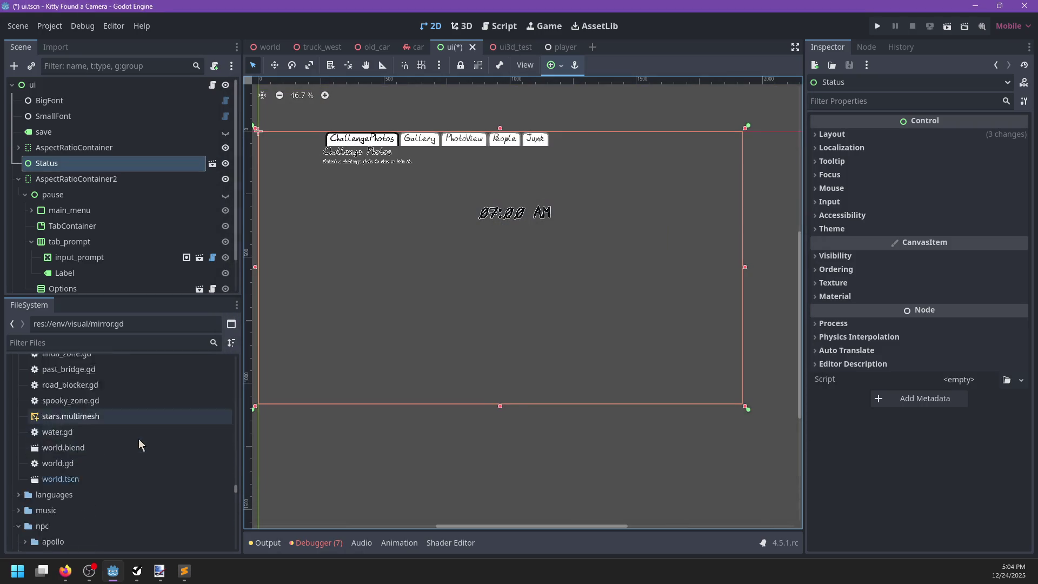
{"action": "key", "text": "ctrl+s"}
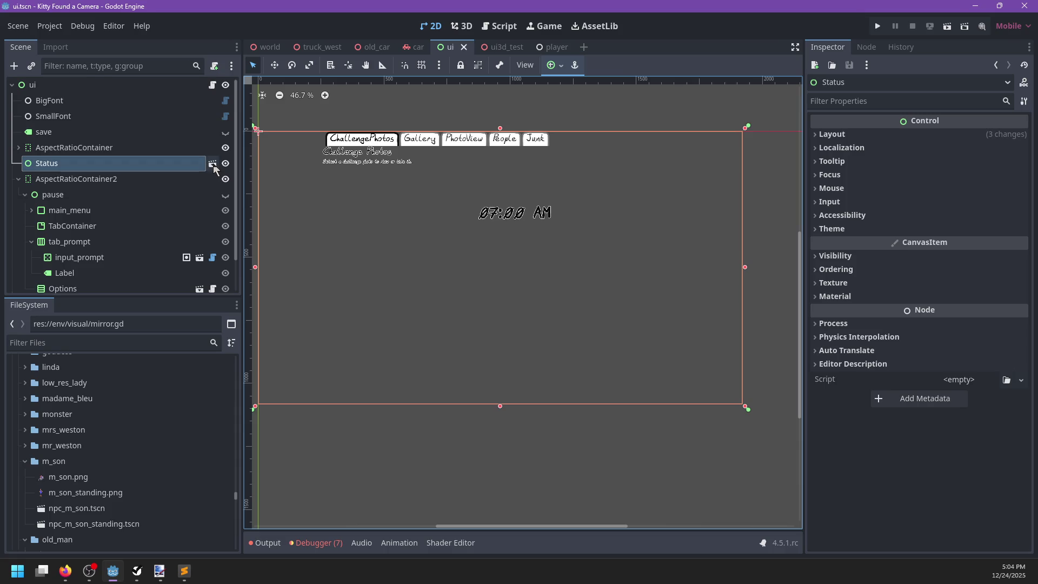
{"action": "left_click", "coordinate": [213, 164]}
{"action": "left_click", "coordinate": [60, 132]}
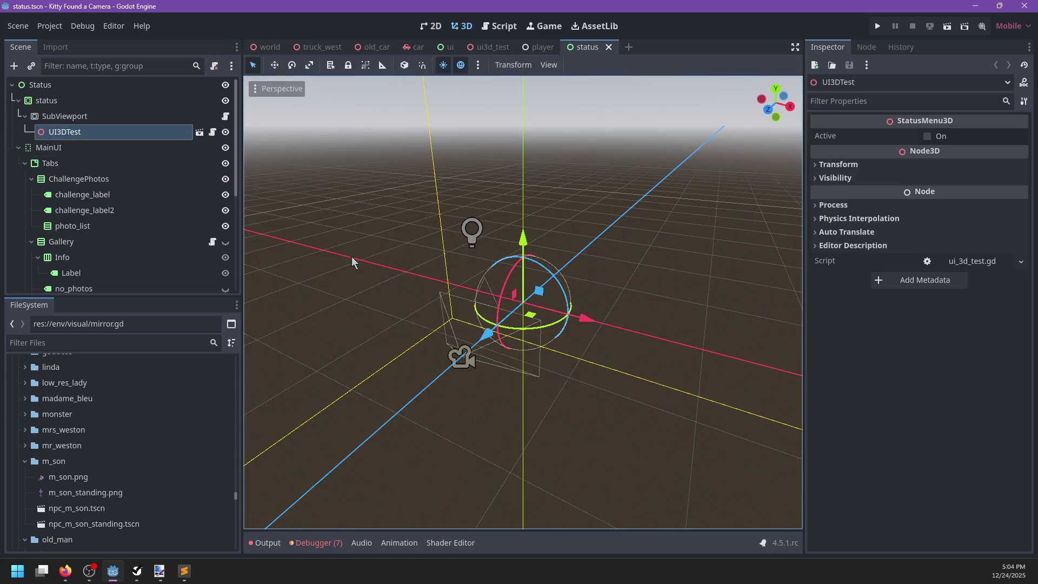
Step: Filter the FileSystem dock for ui3d files
{"action": "left_click", "coordinate": [92, 337]}
{"action": "type", "text": "ui3"}
{"action": "key", "text": "BackSpace"}
{"action": "type", "text": "_"}
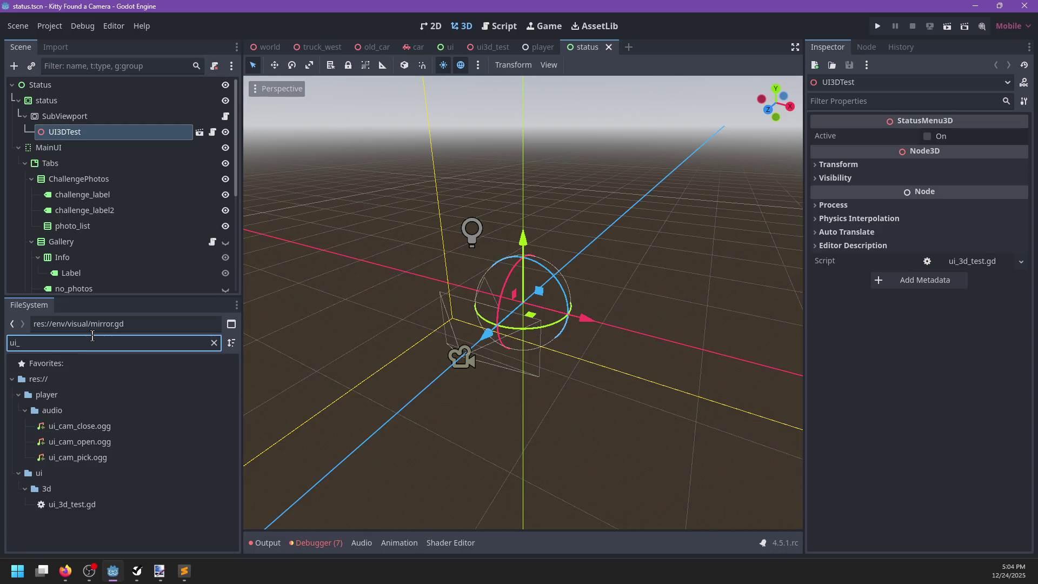
{"action": "type", "text": "3d"}
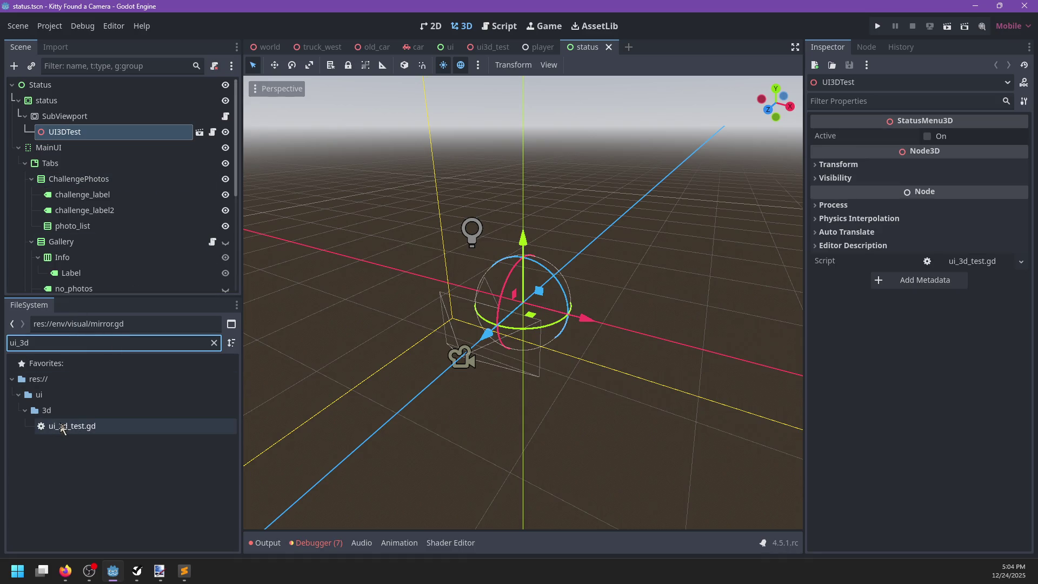
{"action": "left_click", "coordinate": [214, 343]}
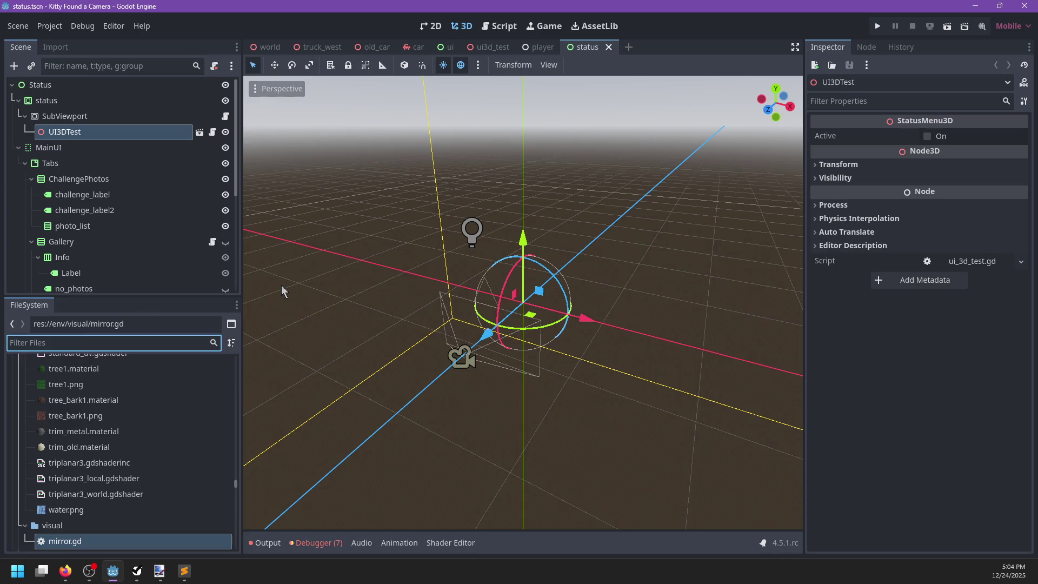
{"action": "type", "text": "ui"}
{"action": "key", "text": "BackSpace"}
{"action": "key", "text": "BackSpace"}
{"action": "type", "text": "ui3e"}
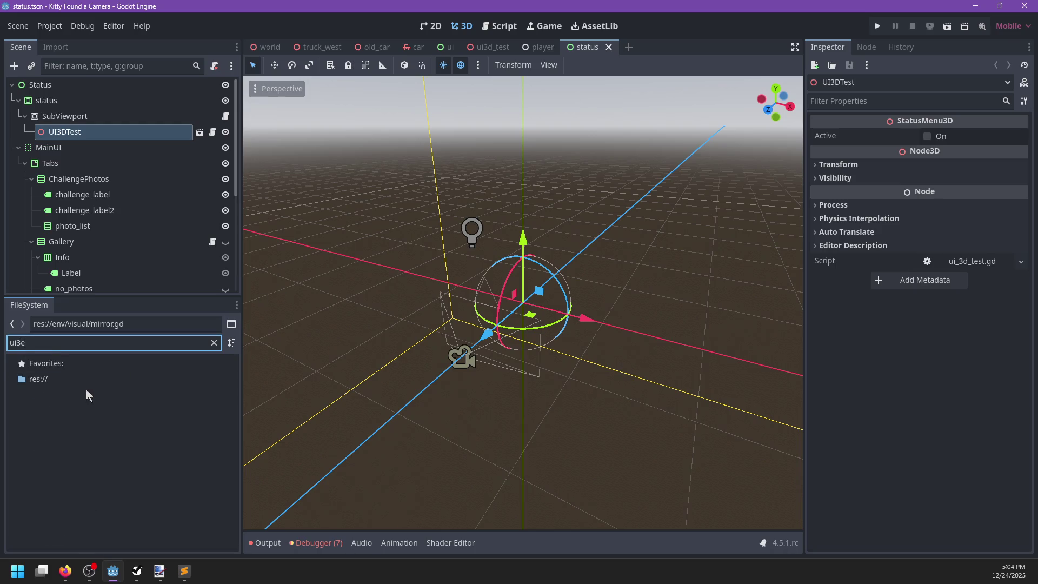
{"action": "key", "text": "BackSpace"}
{"action": "type", "text": "d"}
Step: Delete both existing UI3DTest nodes from the status scene and select SubViewport
{"action": "left_click", "coordinate": [492, 47]}
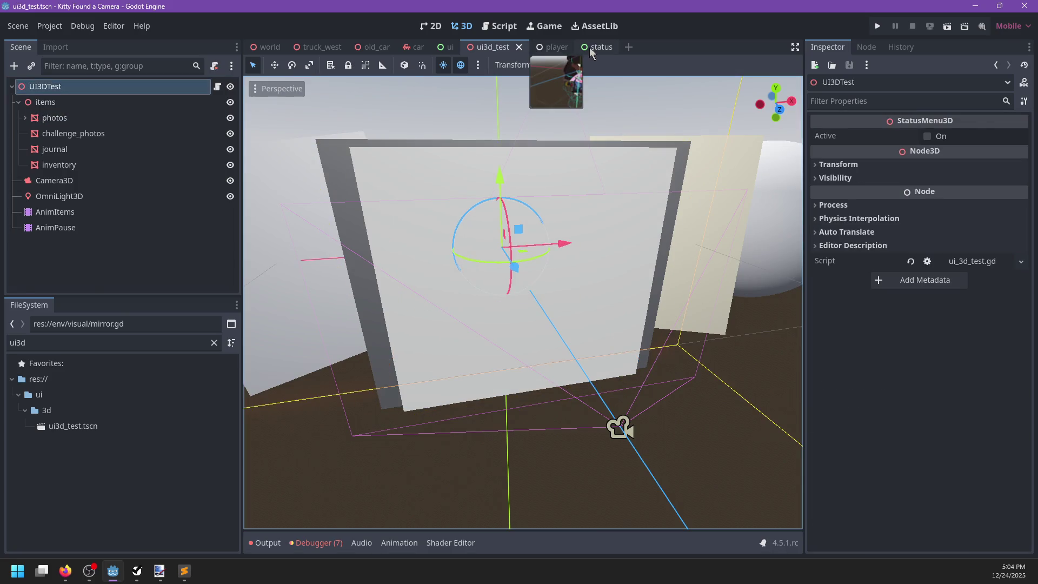
{"action": "left_click", "coordinate": [587, 47]}
{"action": "left_click", "coordinate": [65, 131]}
{"action": "key", "text": "ctrl+z"}
{"action": "left_click", "coordinate": [88, 148]}
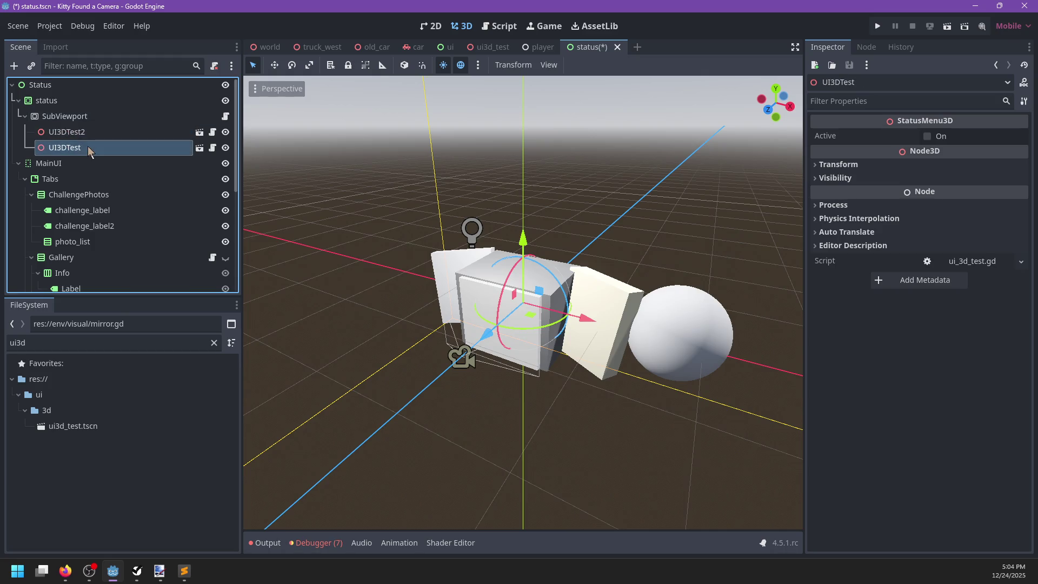
{"action": "key", "text": "Delete"}
{"action": "key", "text": "Escape"}
{"action": "left_click", "coordinate": [90, 134], "text": "shift"}
{"action": "key", "text": "Delete"}
{"action": "key", "text": "Return"}
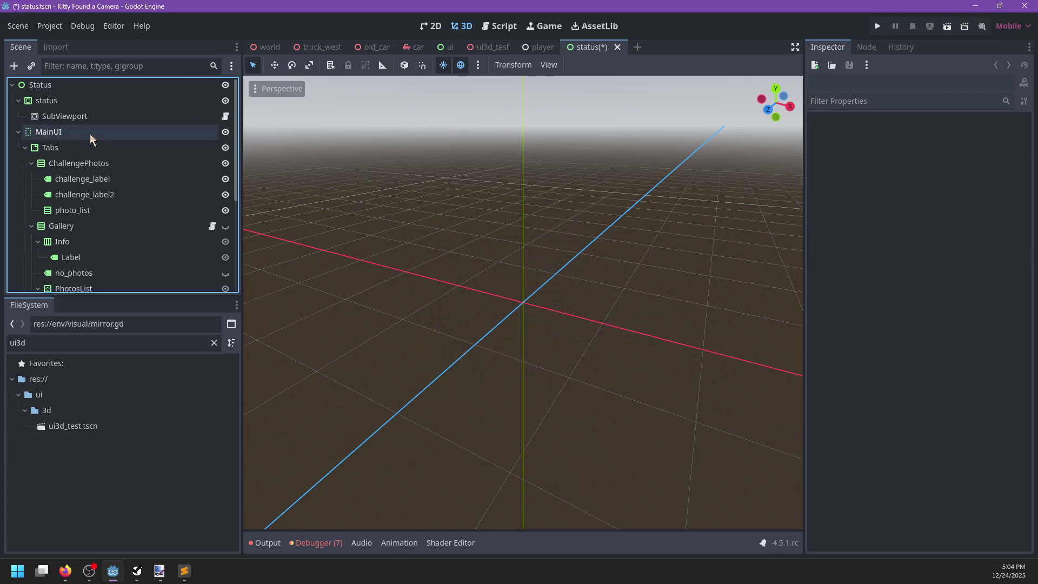
{"action": "left_click", "coordinate": [79, 116]}
Step: Paste the ui3d_test nodes, UI3DTest through AnimPause, under SubViewport and delete the duplicate UI3DTest2
{"action": "left_click", "coordinate": [473, 48]}
{"action": "left_click", "coordinate": [80, 231], "text": "shift"}
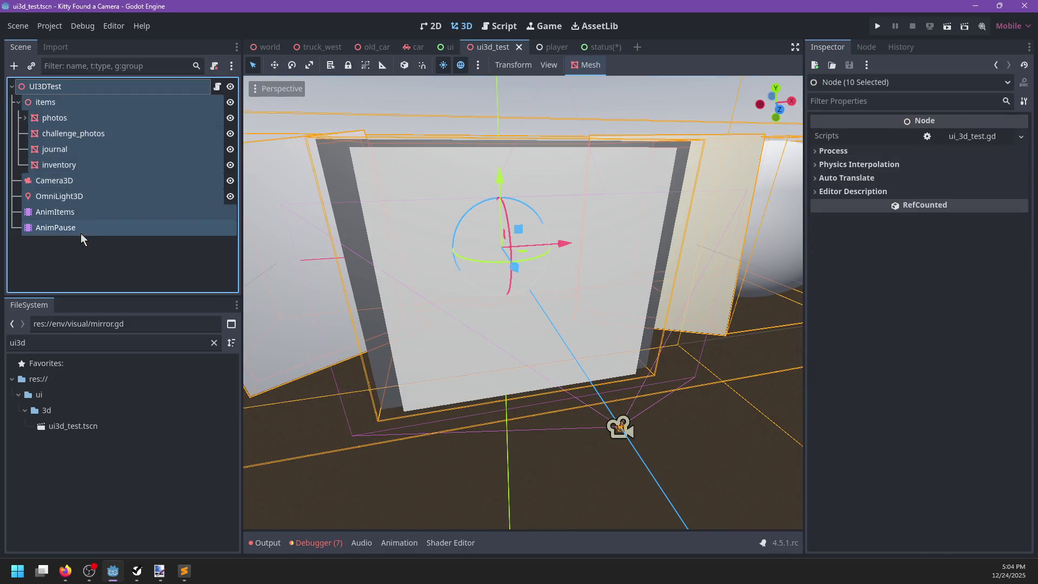
{"action": "left_click", "coordinate": [598, 47]}
{"action": "key", "text": "ctrl+v"}
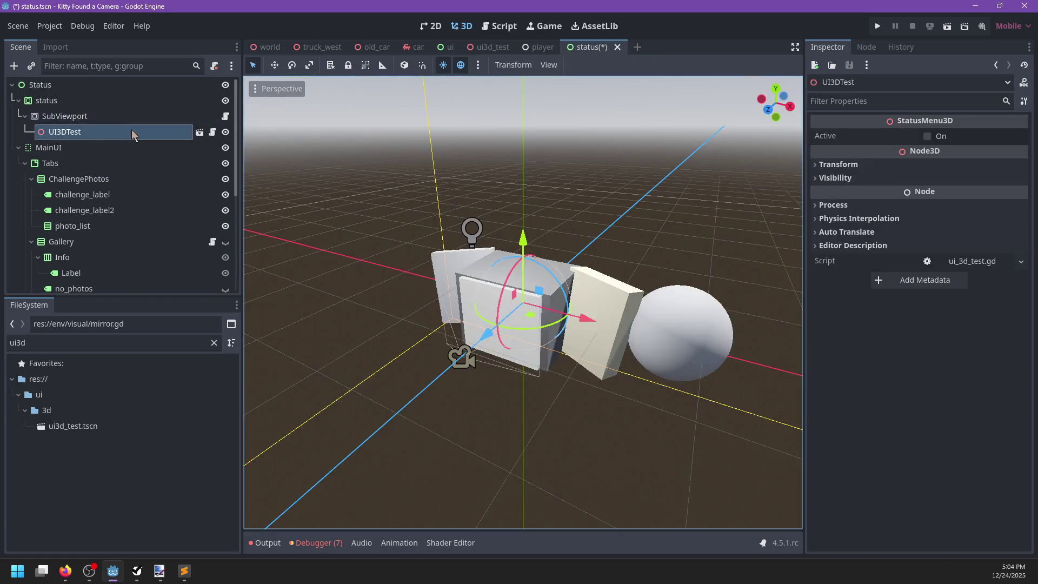
{"action": "key", "text": "ctrl+z"}
{"action": "key", "text": "ctrl+shift+z"}
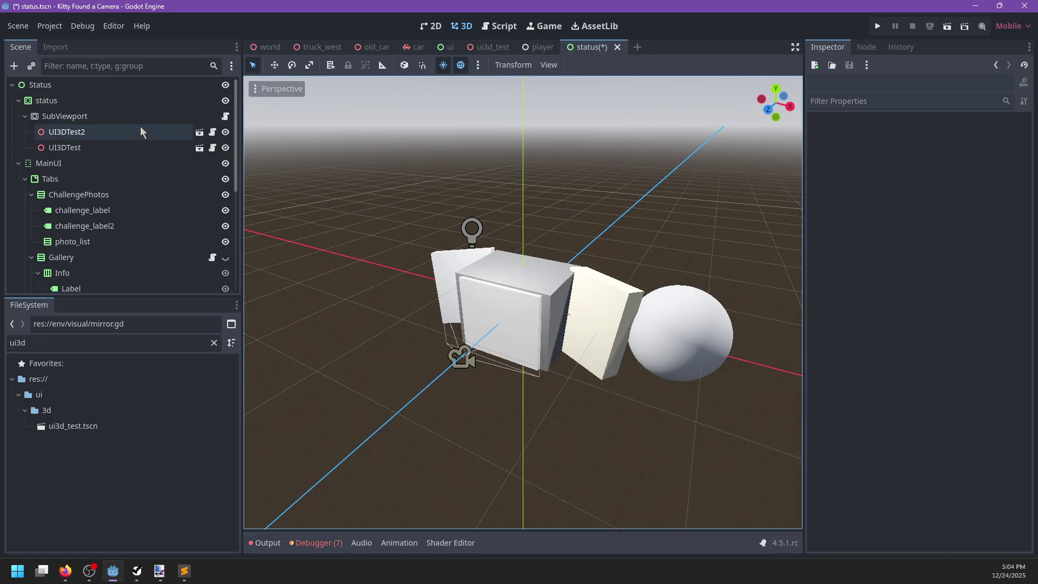
{"action": "left_click", "coordinate": [89, 132]}
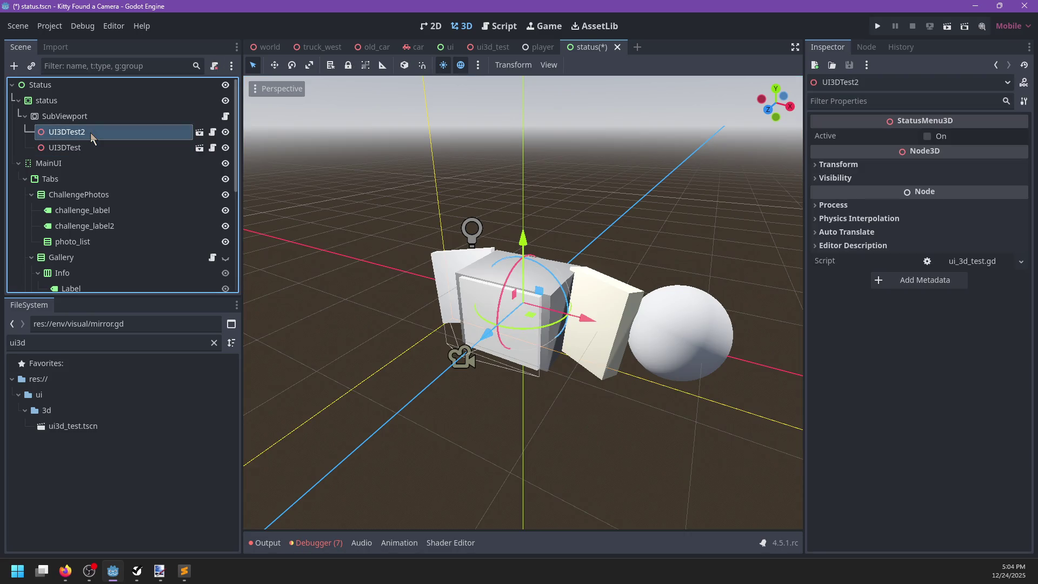
{"action": "key", "text": "Delete"}
{"action": "key", "text": "Return"}
Step: Make the UI3DTest instance local and select ui3d_test.tscn in the FileSystem dock
{"action": "right_click", "coordinate": [91, 132]}
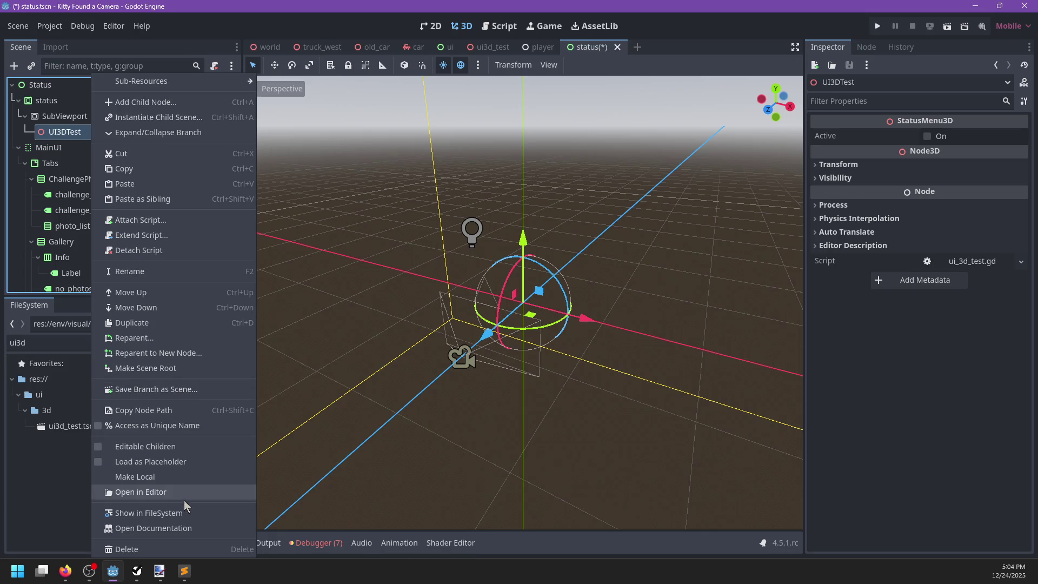
{"action": "left_click", "coordinate": [149, 478]}
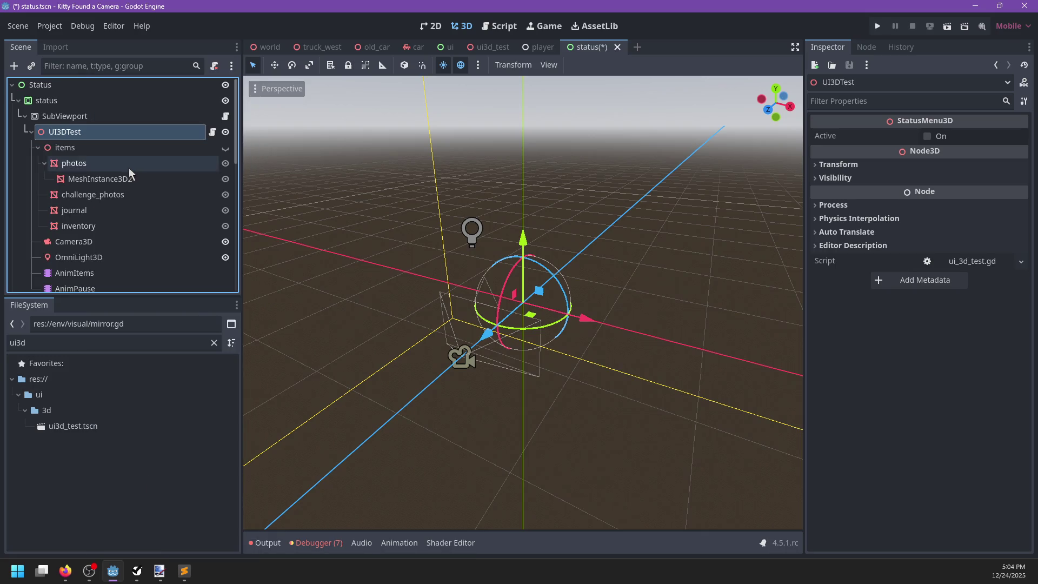
{"action": "left_click", "coordinate": [96, 349]}
{"action": "left_click", "coordinate": [76, 431]}
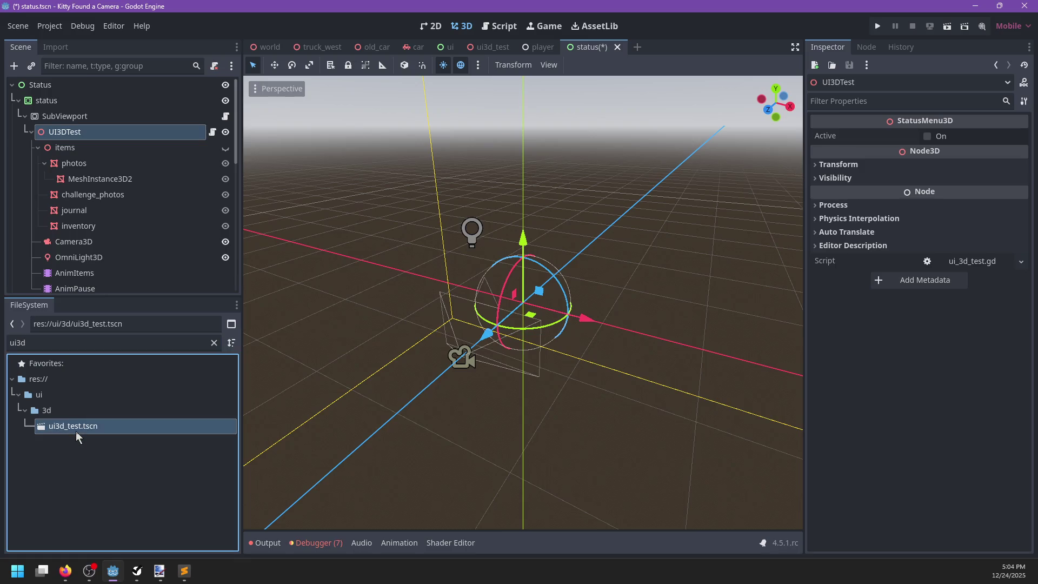
{"action": "right_click", "coordinate": [75, 432]}
{"action": "key", "text": "Escape"}
Step: Clear the file selection and launch a PowerShell terminal
{"action": "mouse_move", "coordinate": [137, 572]}
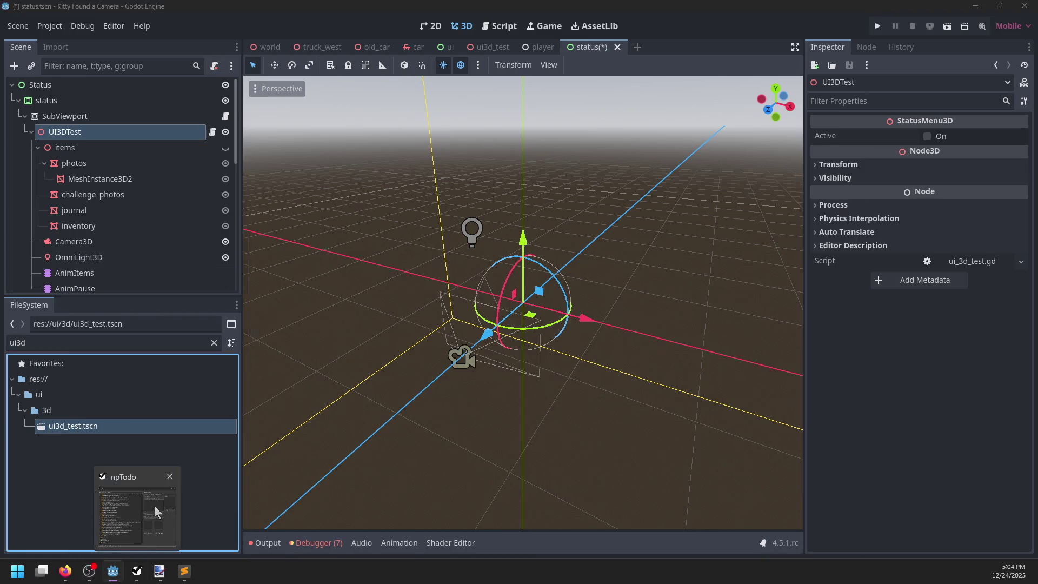
{"action": "mouse_move", "coordinate": [155, 506]}
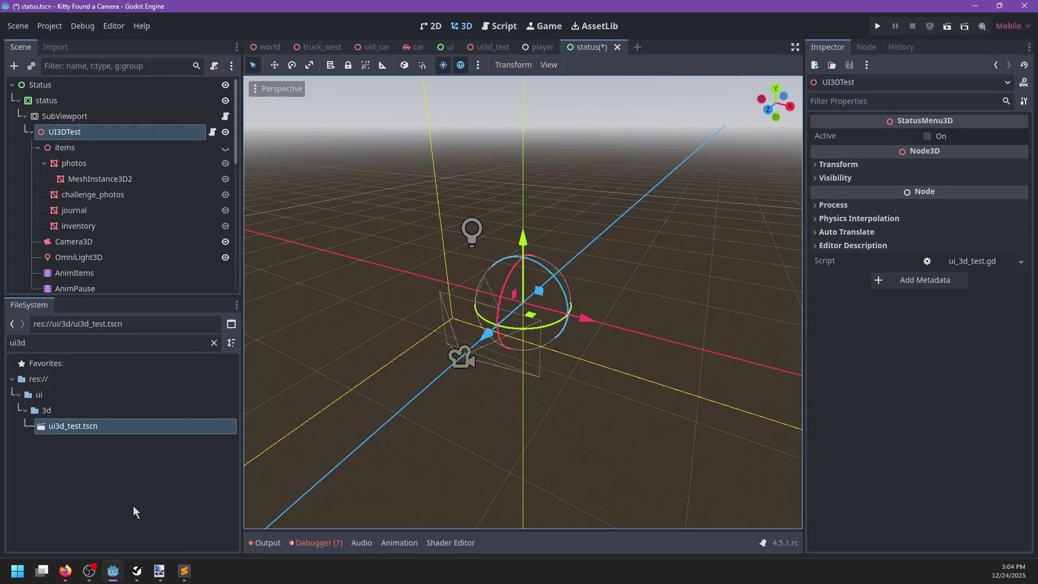
{"action": "left_click", "coordinate": [146, 484]}
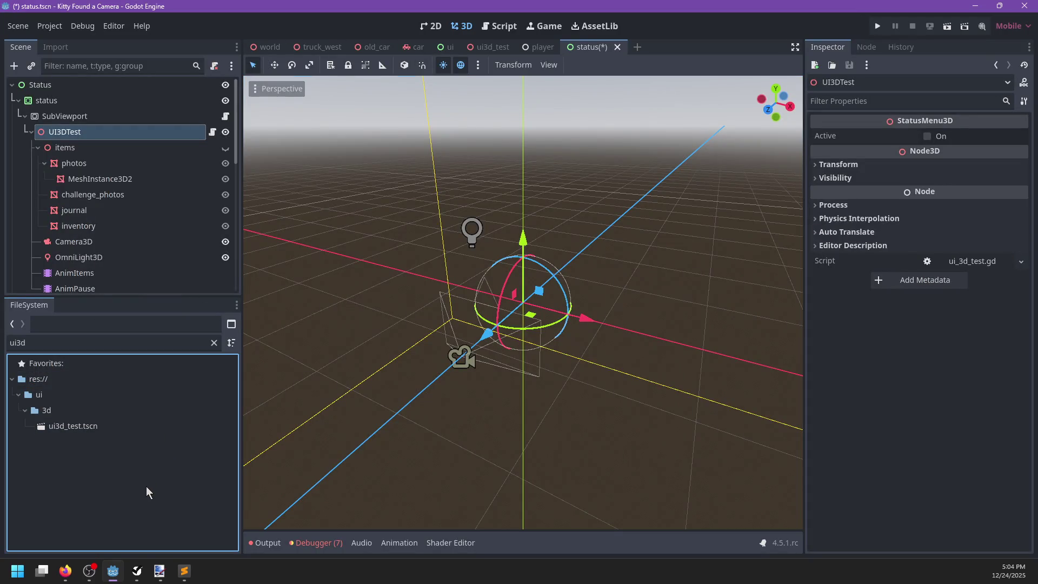
{"action": "key", "text": "super"}
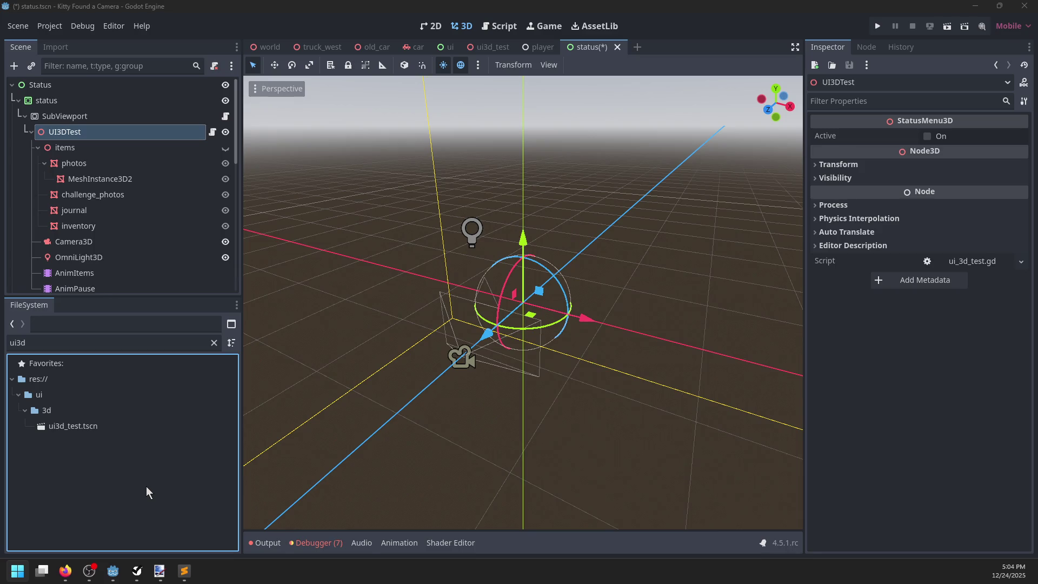
{"action": "key", "text": "super"}
{"action": "key", "text": "super"}
{"action": "key", "text": "super"}
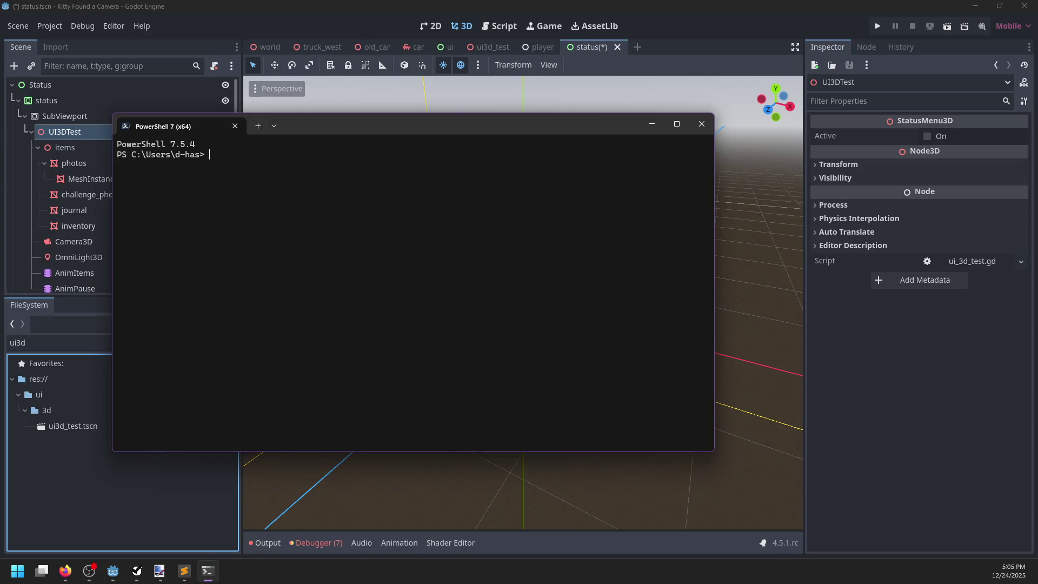
Step: In PowerShell, change into the project's 33 camera folder inside 16 Jams
{"action": "type", "text": "cd 'D:\\16"}
{"action": "key", "text": "Tab"}
{"action": "type", "text": "3"}
{"action": "key", "text": "Tab"}
{"action": "key", "text": "Tab"}
{"action": "key", "text": "Return"}
Step: Stage ui/3d with git add and commit it as "Testing 3d UI"
{"action": "type", "text": "git status"}
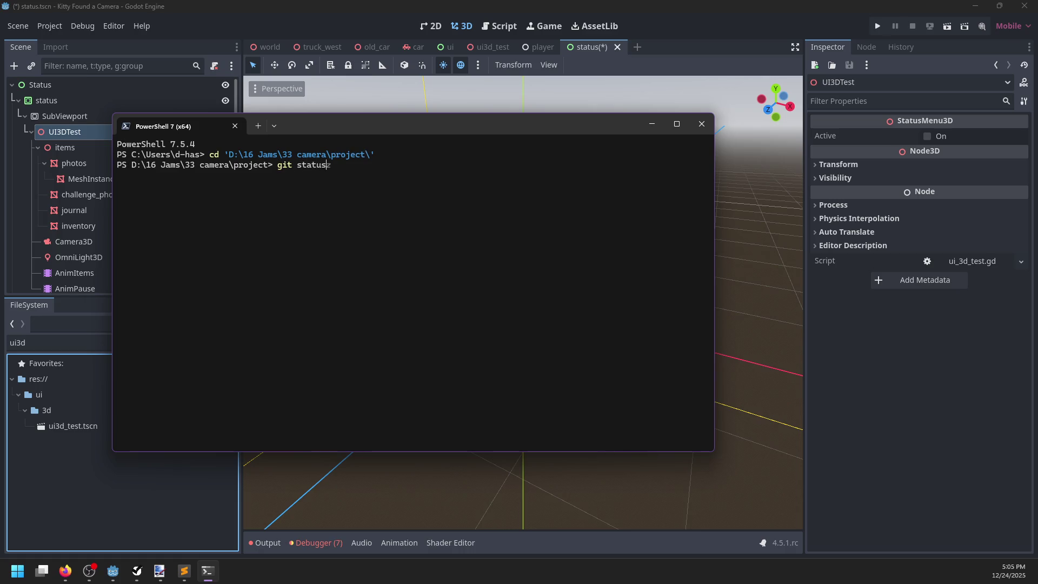
{"action": "type", "text": "git a"}
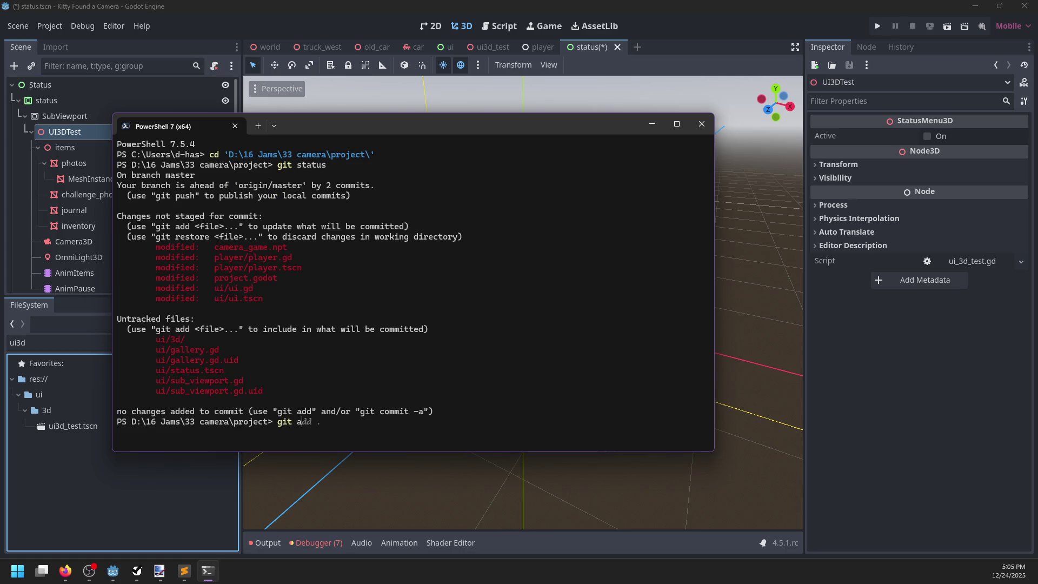
{"action": "type", "text": "ui/"}
{"action": "type", "text": "3d"}
{"action": "key", "text": "Return"}
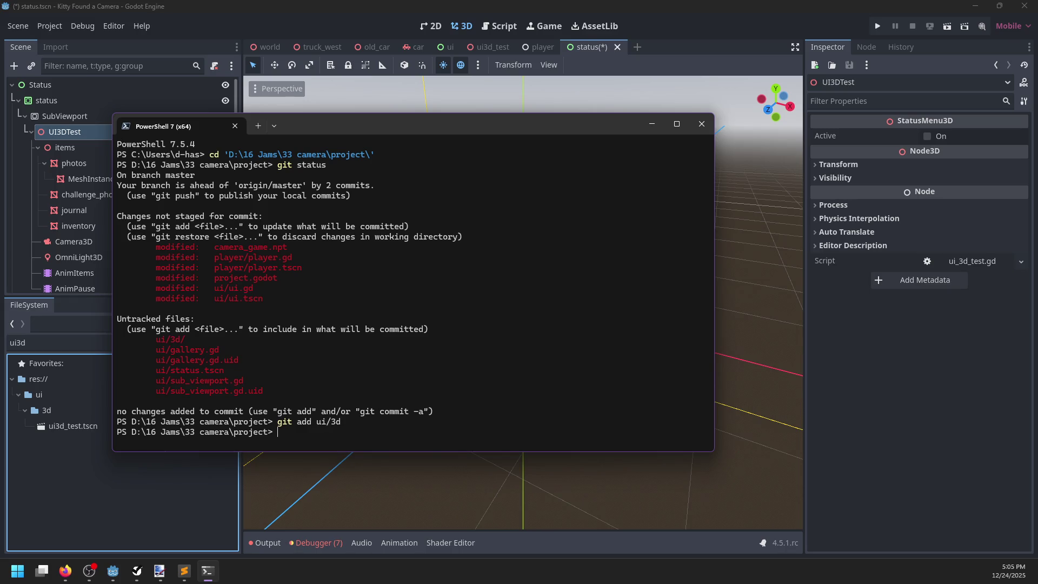
{"action": "type", "text": "git commit -m \"Test"}
{"action": "key", "text": "BackSpace"}
{"action": "key", "text": "BackSpace"}
{"action": "key", "text": "BackSpace"}
{"action": "type", "text": "ing U"}
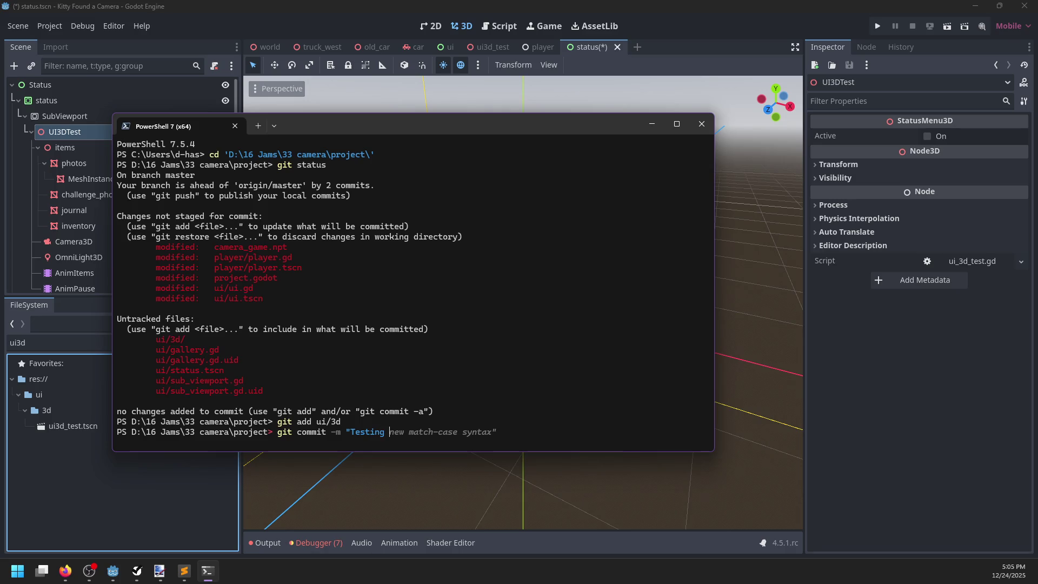
{"action": "key", "text": "BackSpace"}
{"action": "type", "text": "3d UI"}
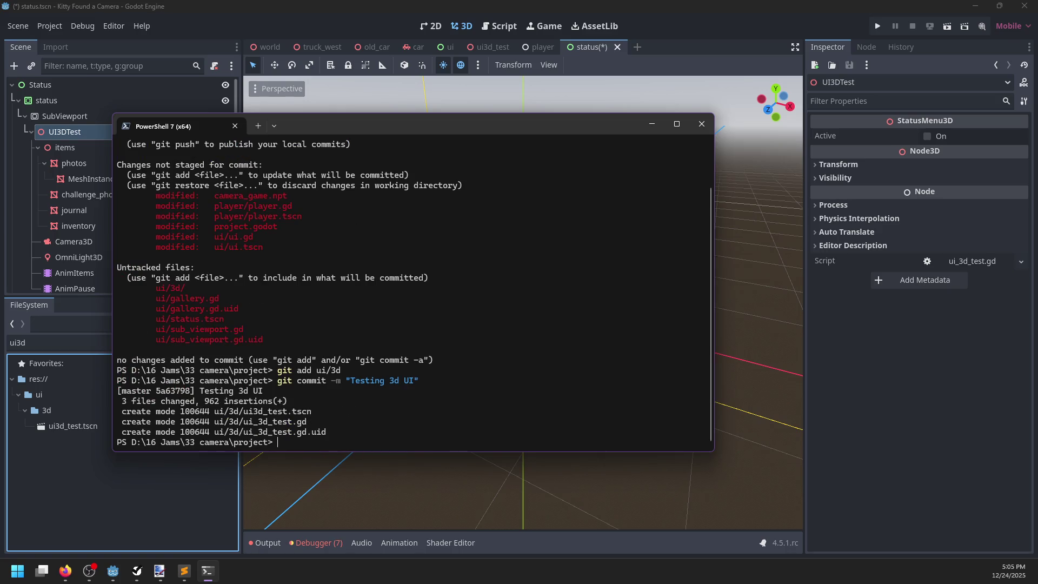
Step: Stage all remaining changes with git add . and switch back to Godot
{"action": "type", "text": "git add ."}
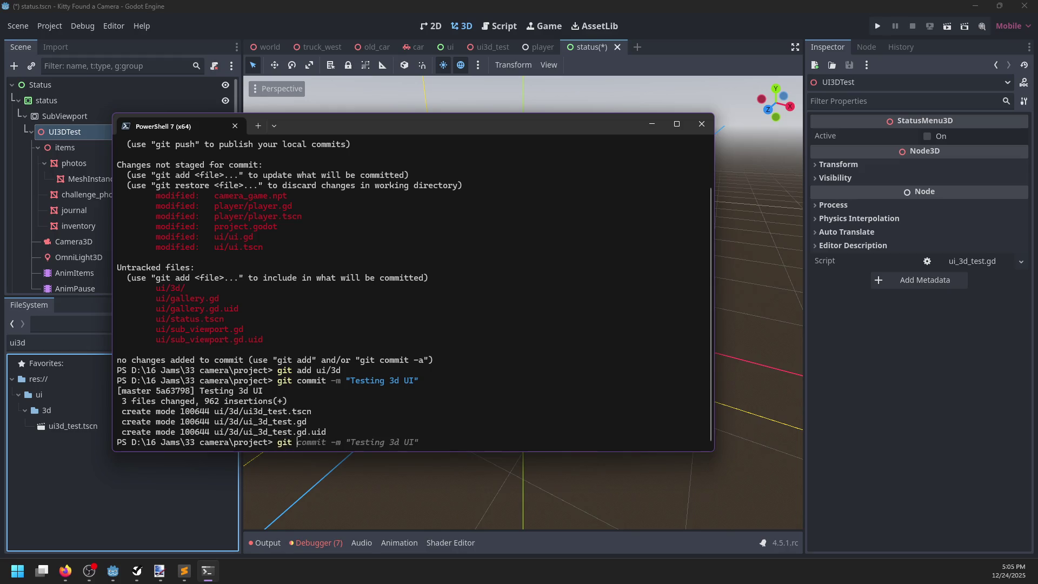
{"action": "key", "text": "Return"}
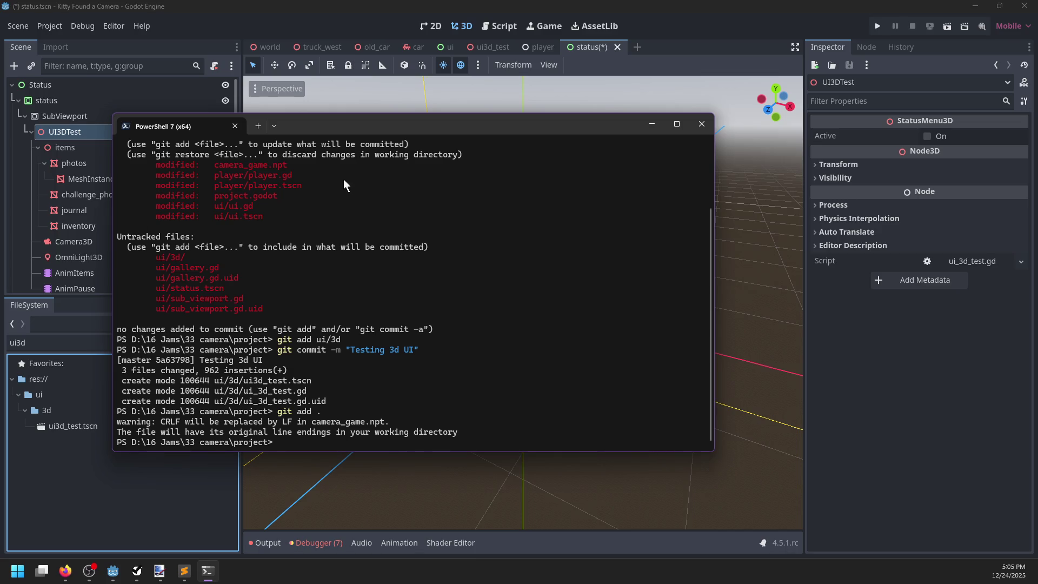
{"action": "key", "text": "alt+Tab"}
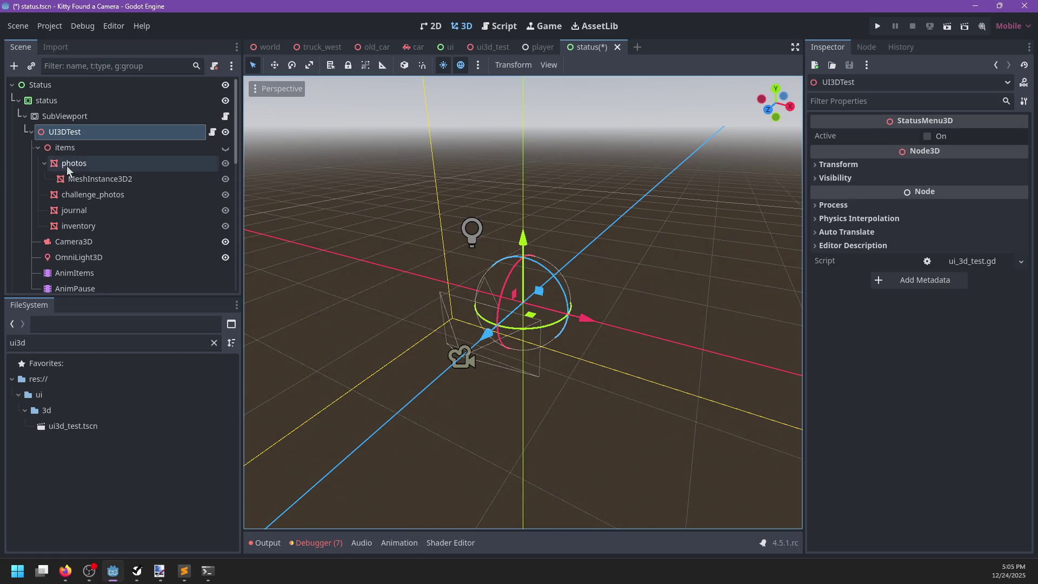
Step: Close the ui3d_test scene tab and go back to the status scene
{"action": "left_click", "coordinate": [489, 48]}
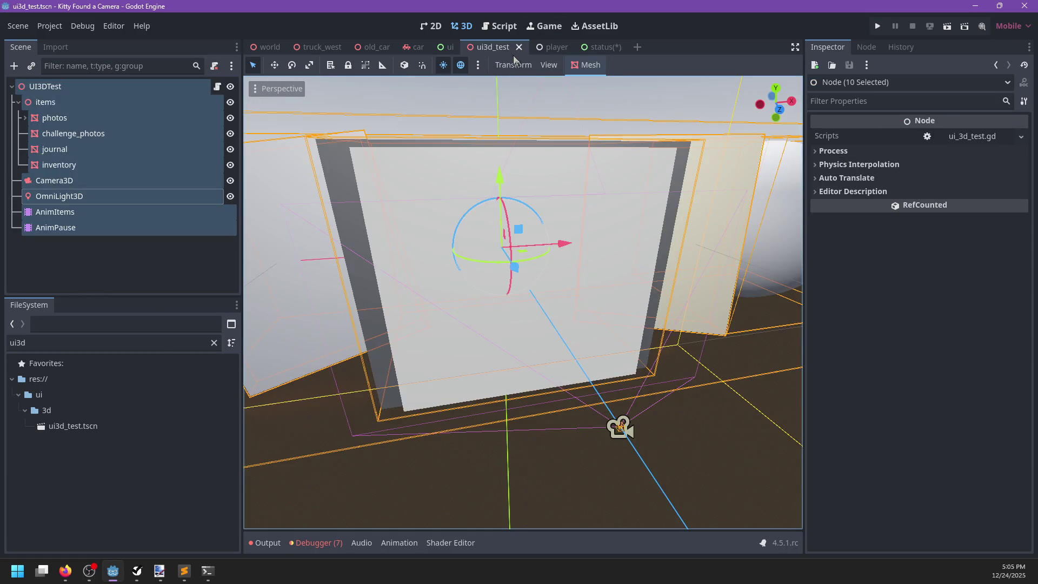
{"action": "key", "text": "ctrl+shift+w"}
{"action": "left_click", "coordinate": [553, 50]}
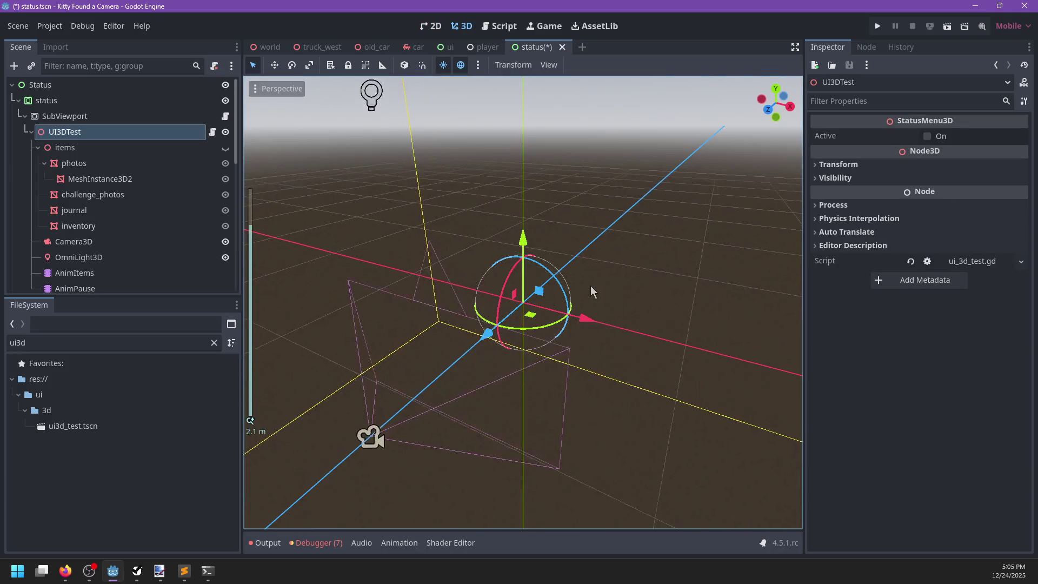
Step: Rename the ui_3d_test.gd script to status.gd in the FileSystem dock
{"action": "left_click", "coordinate": [97, 345]}
{"action": "type", "text": "ui3d"}
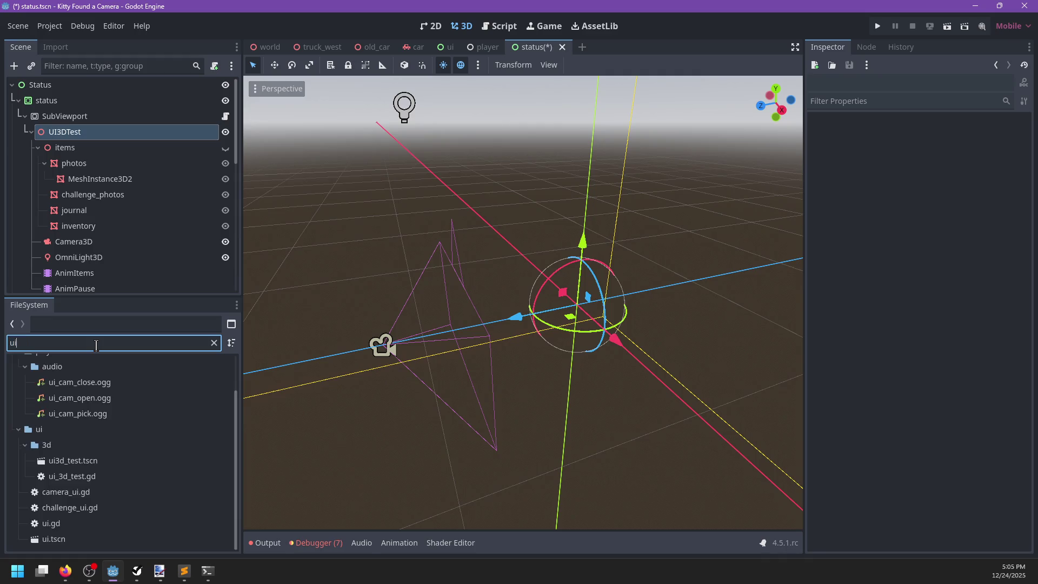
{"action": "key", "text": "BackSpace"}
{"action": "key", "text": "BackSpace"}
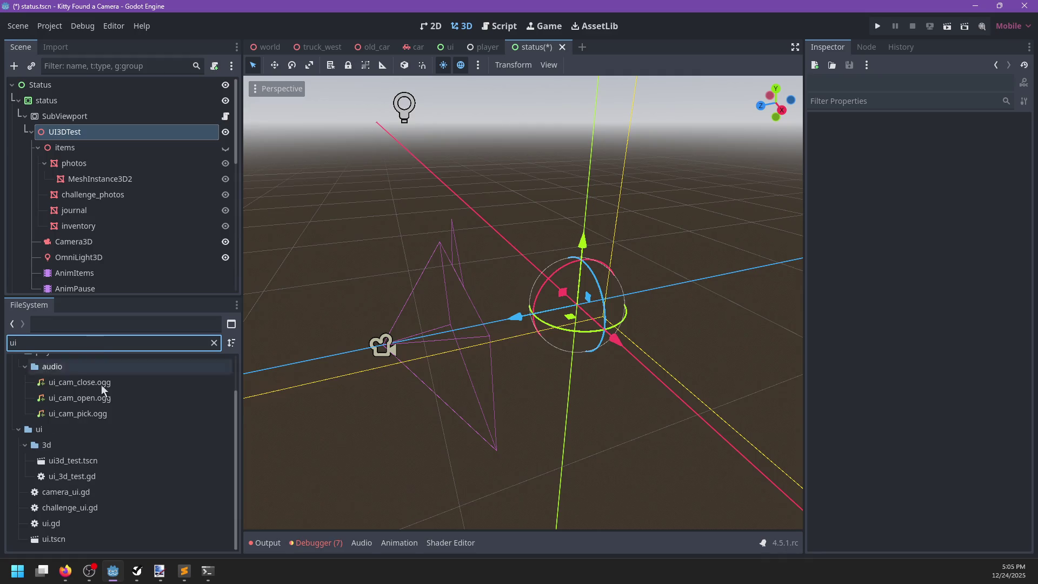
{"action": "right_click", "coordinate": [80, 476]}
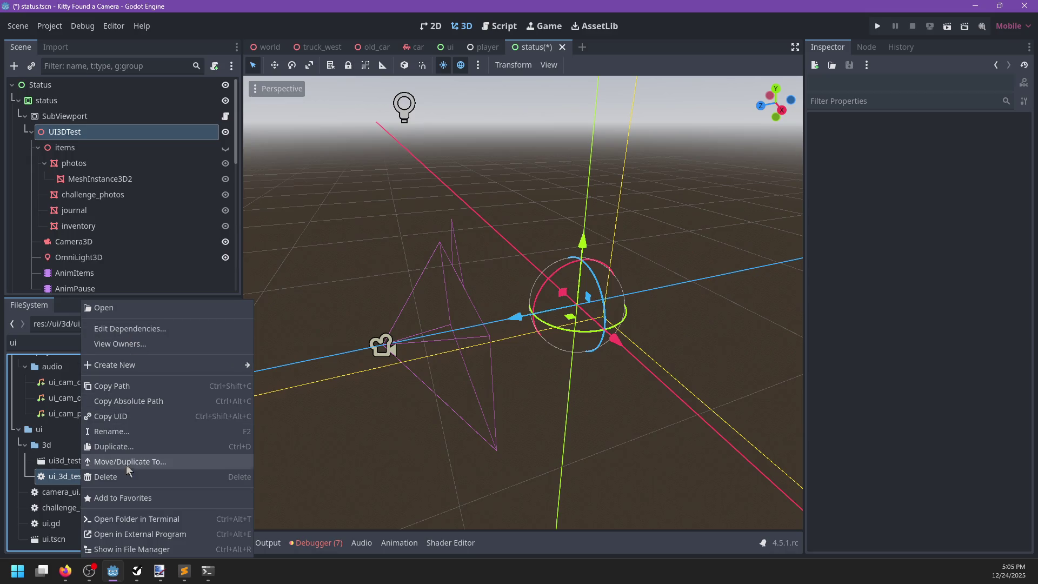
{"action": "left_click", "coordinate": [121, 432]}
{"action": "type", "text": "status"}
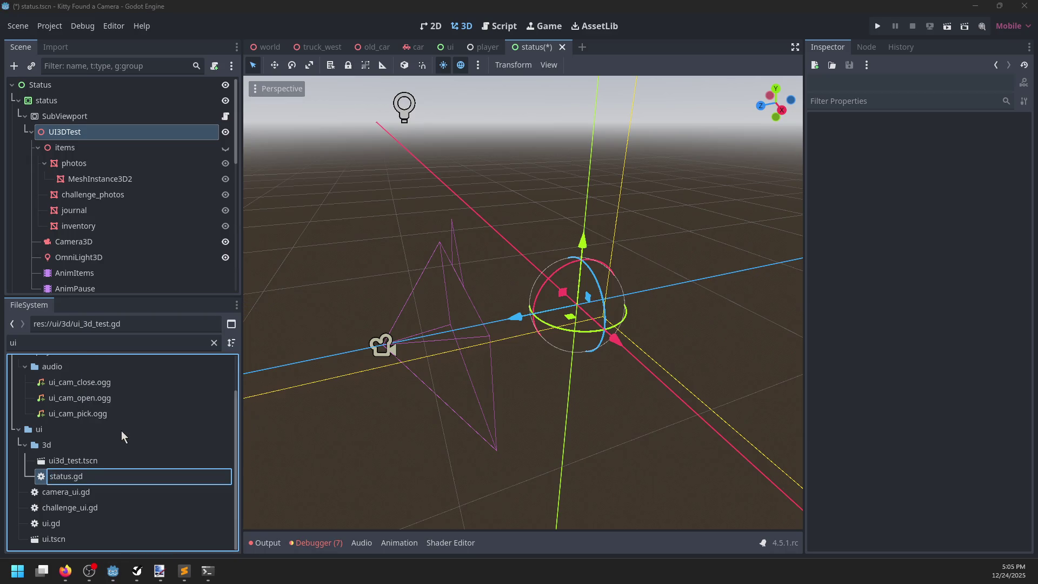
{"action": "key", "text": "Return"}
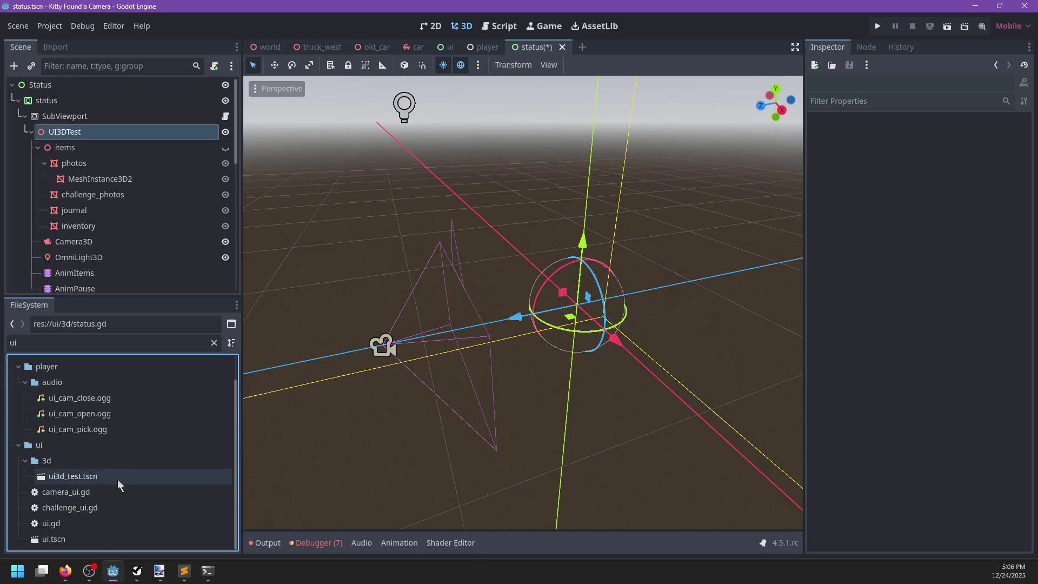
Step: Move status.gd into the res://ui folder
{"action": "left_click", "coordinate": [214, 342]}
{"action": "scroll", "coordinate": [101, 497], "scroll_direction": "down", "scroll_amount": 4}
{"action": "mouse_move", "coordinate": [61, 374]}
{"action": "left_mouse_down"}
{"action": "mouse_move", "coordinate": [54, 403]}
{"action": "mouse_move", "coordinate": [46, 393]}
{"action": "left_mouse_up"}
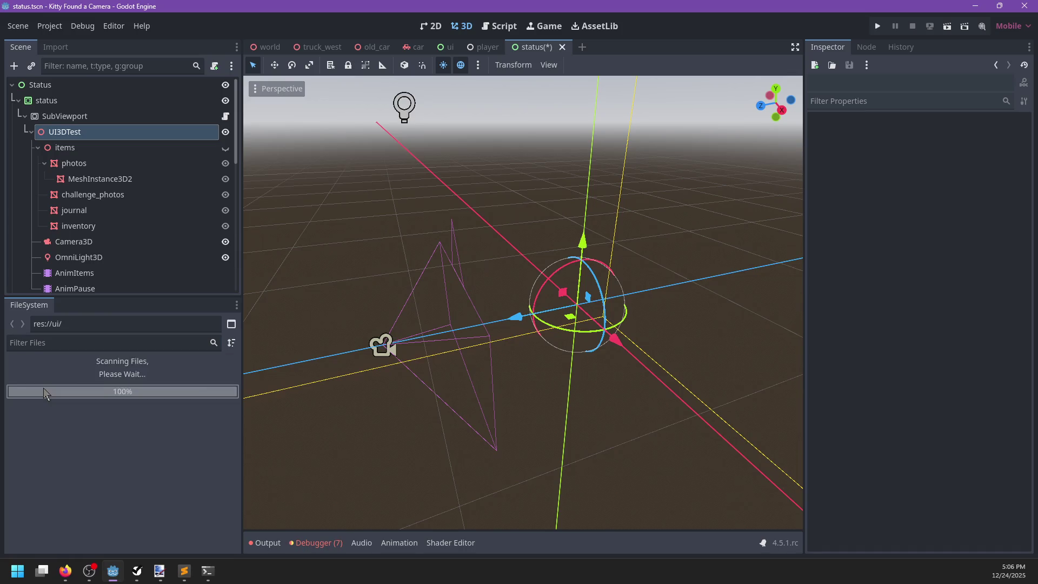
Step: Attach status.gd to the root Status node and open it in the script editor
{"action": "scroll", "coordinate": [76, 479], "scroll_direction": "down", "scroll_amount": 5}
{"action": "scroll", "coordinate": [65, 482], "scroll_direction": "up", "scroll_amount": 5}
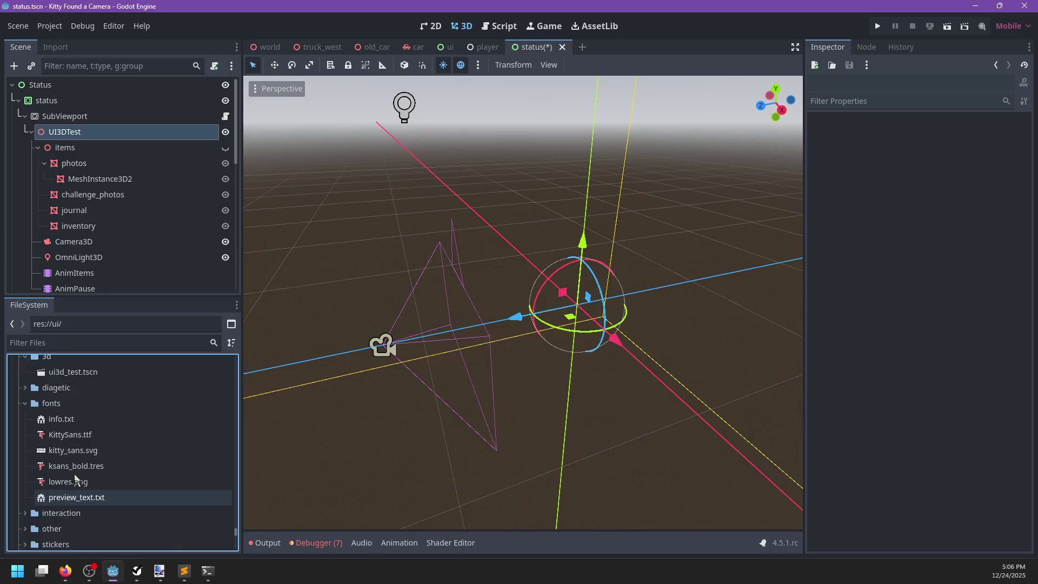
{"action": "scroll", "coordinate": [71, 471], "scroll_direction": "down", "scroll_amount": 3}
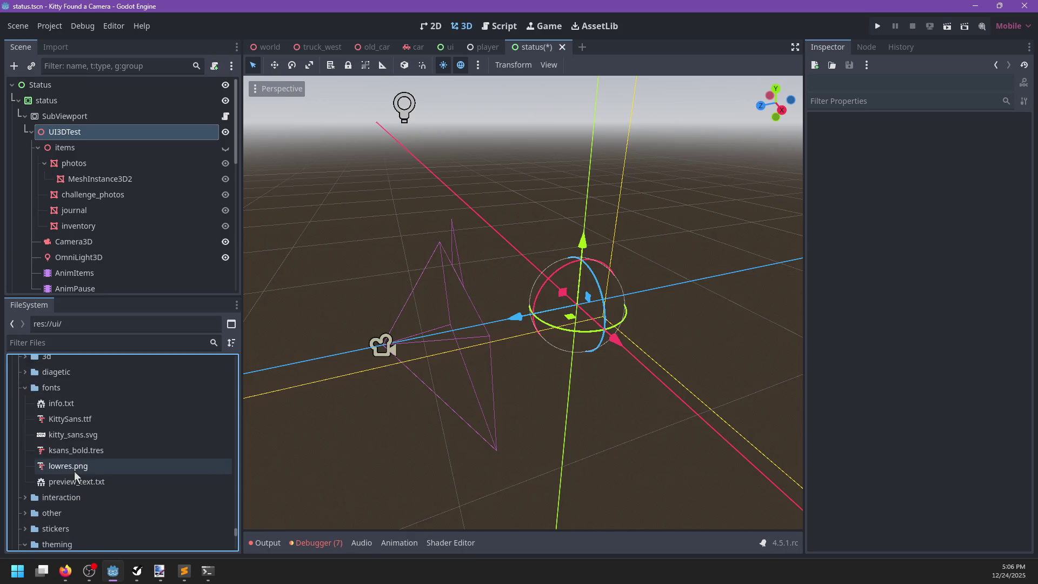
{"action": "scroll", "coordinate": [80, 471], "scroll_direction": "up", "scroll_amount": 3}
{"action": "left_click", "coordinate": [25, 436]}
{"action": "scroll", "coordinate": [25, 436], "scroll_direction": "down", "scroll_amount": 4}
{"action": "scroll", "coordinate": [25, 436], "scroll_direction": "up", "scroll_amount": 2}
{"action": "left_click", "coordinate": [24, 430]}
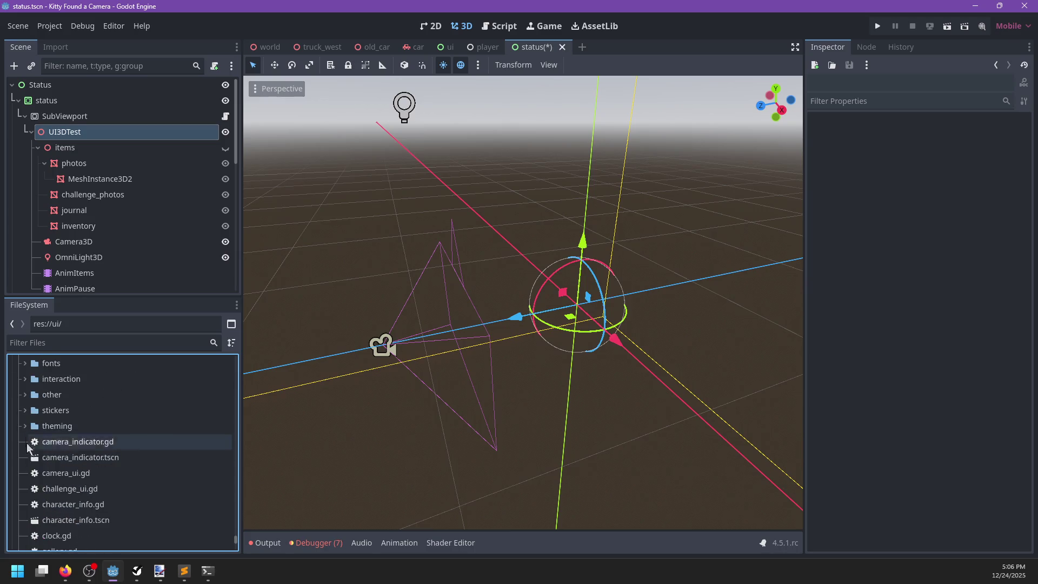
{"action": "scroll", "coordinate": [68, 499], "scroll_direction": "down", "scroll_amount": 5}
{"action": "scroll", "coordinate": [84, 497], "scroll_direction": "down", "scroll_amount": 2}
{"action": "mouse_move", "coordinate": [60, 469]}
{"action": "left_mouse_down"}
{"action": "mouse_move", "coordinate": [35, 468]}
{"action": "mouse_move", "coordinate": [28, 76]}
{"action": "mouse_move", "coordinate": [50, 89]}
{"action": "left_mouse_up"}
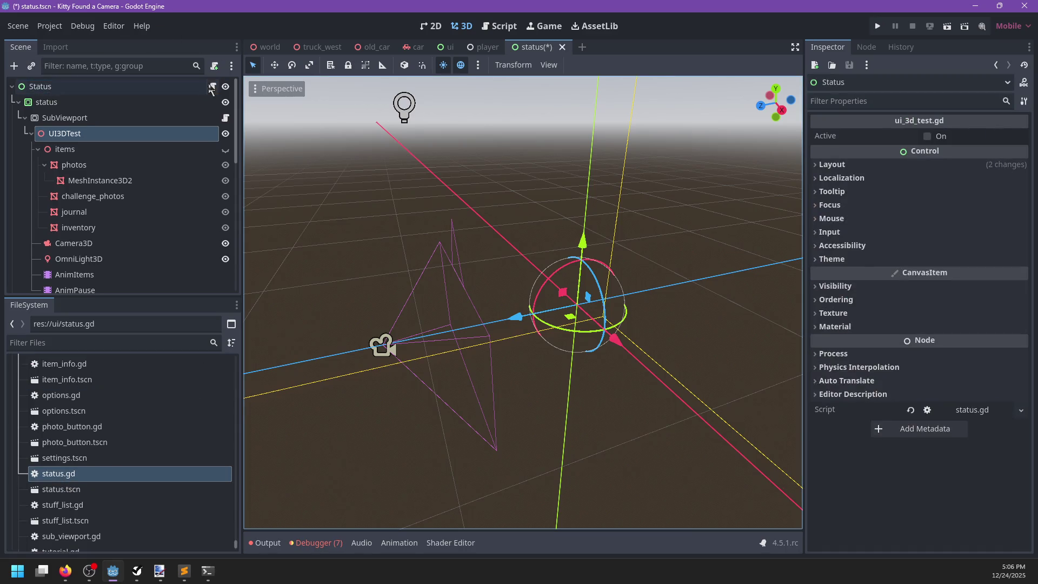
{"action": "left_click", "coordinate": [212, 87]}
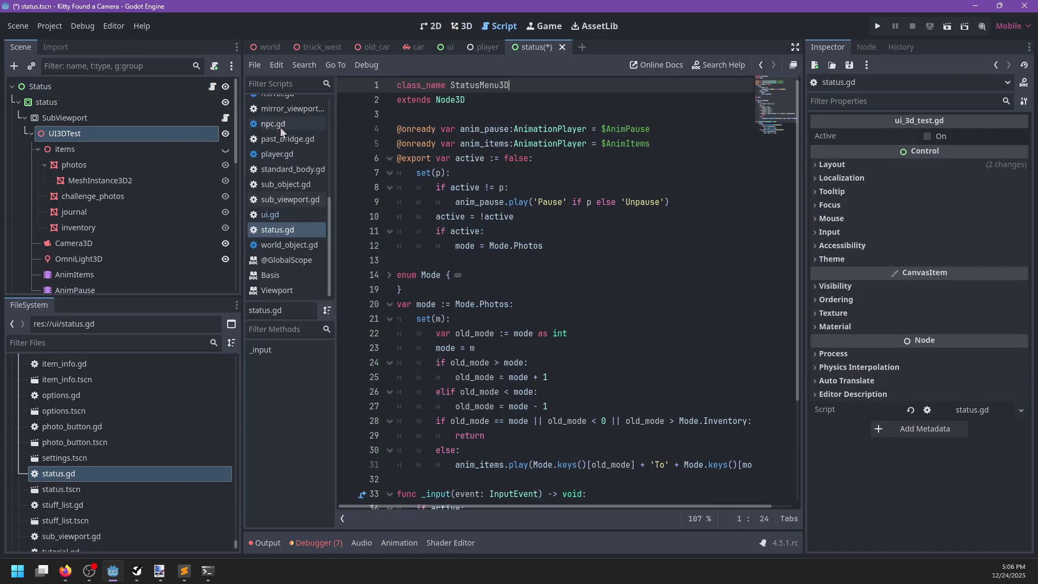
{"action": "left_click", "coordinate": [672, 133]}
{"action": "double_click", "coordinate": [422, 133]}
{"action": "key", "text": "ctrl+d"}
{"action": "type", "text": "export"}
{"action": "key", "text": "Escape"}
Step: Delete the = $AnimPause and = $AnimItems default assignments, then select the Status root node
{"action": "mouse_move", "coordinate": [599, 129]}
{"action": "left_mouse_down"}
{"action": "mouse_move", "coordinate": [654, 134]}
{"action": "mouse_move", "coordinate": [582, 132]}
{"action": "mouse_move", "coordinate": [646, 143]}
{"action": "left_mouse_up"}
{"action": "key", "text": "BackSpace"}
{"action": "key", "text": "BackSpace"}
{"action": "left_click", "coordinate": [61, 132]}
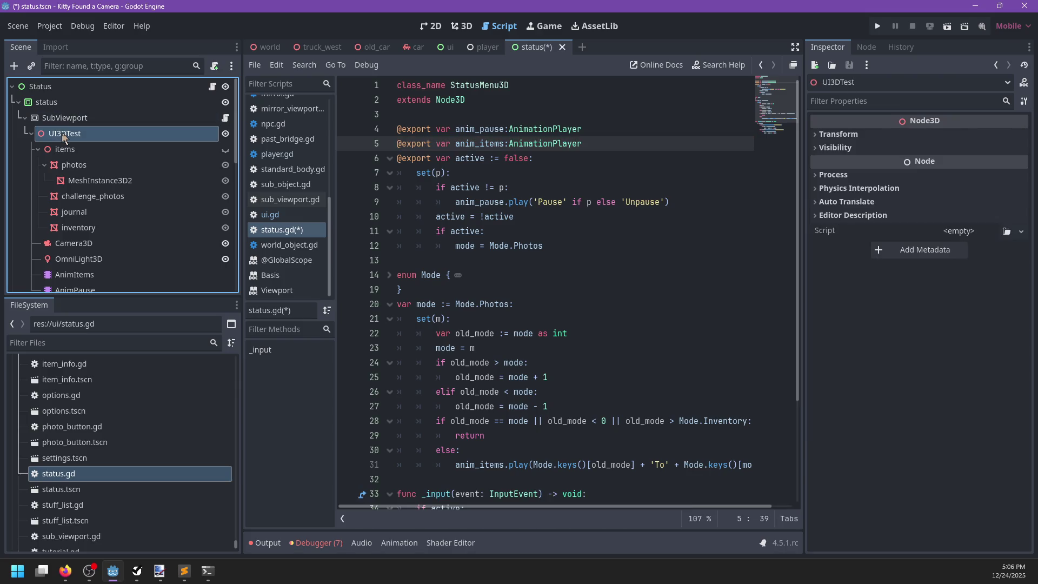
{"action": "left_click", "coordinate": [47, 88]}
{"action": "left_click", "coordinate": [452, 29]}
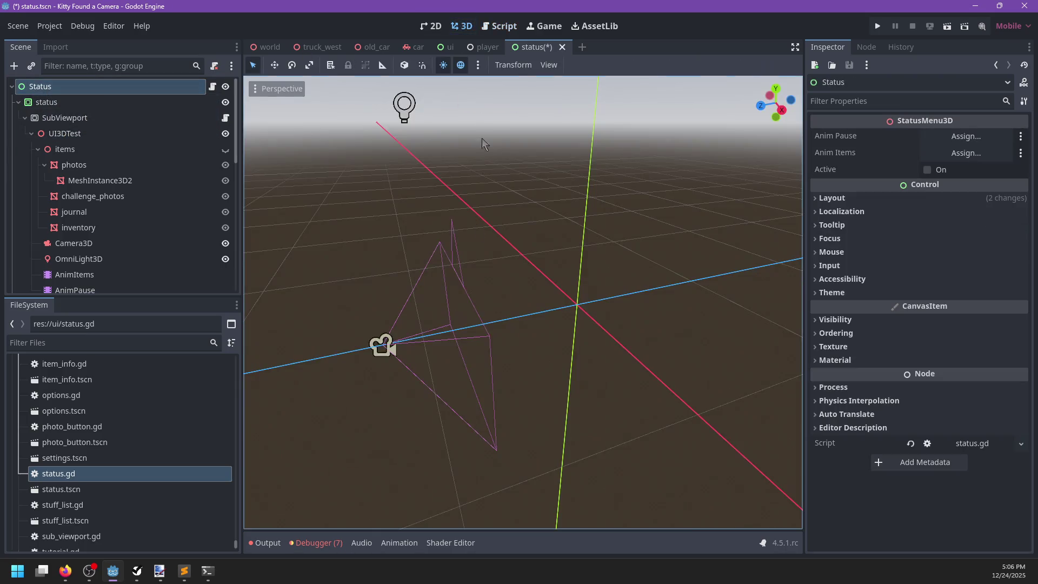
Step: Assign AnimPause to Anim Pause and AnimItems to Anim Items on Status, then return to status.gd
{"action": "scroll", "coordinate": [113, 227], "scroll_direction": "down", "scroll_amount": 3}
{"action": "mouse_move", "coordinate": [74, 185]}
{"action": "left_mouse_down"}
{"action": "mouse_move", "coordinate": [722, 197]}
{"action": "mouse_move", "coordinate": [962, 137]}
{"action": "left_mouse_up"}
{"action": "left_click_drag", "start_coordinate": [119, 174], "coordinate": [968, 153]}
{"action": "scroll", "coordinate": [162, 183], "scroll_direction": "up", "scroll_amount": 3}
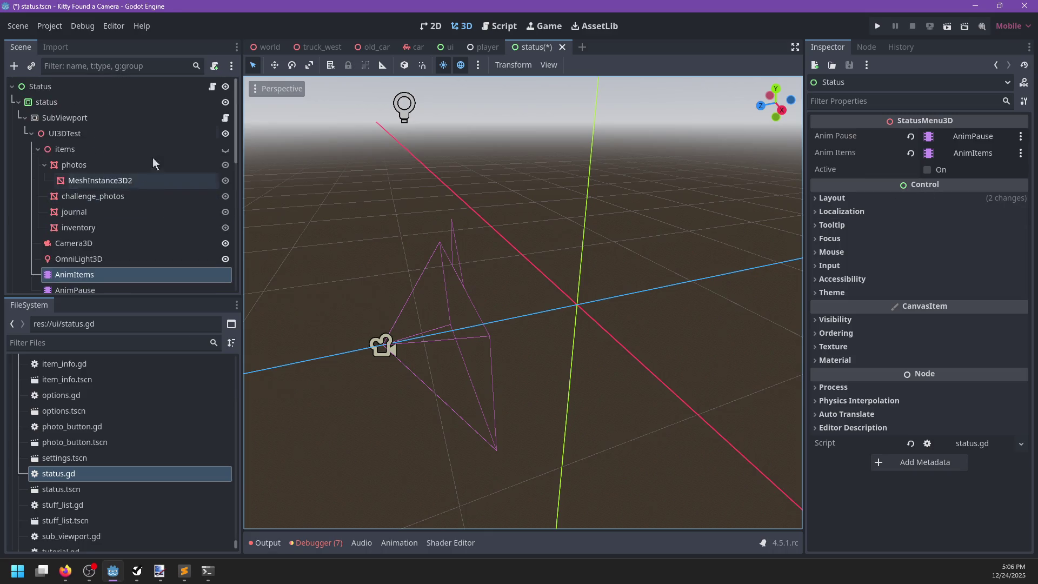
{"action": "left_click", "coordinate": [212, 86]}
{"action": "left_click", "coordinate": [605, 172]}
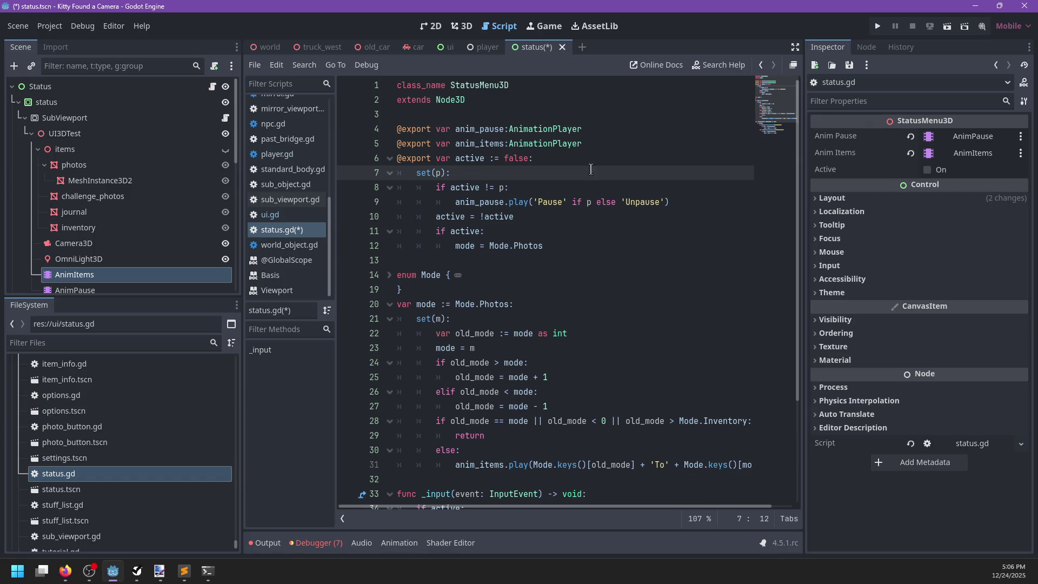
Step: Add an exported tabs: TabContainer property and assign the Tabs node to it
{"action": "left_click", "coordinate": [593, 143]}
{"action": "key", "text": "Return"}
{"action": "type", "text": "2"}
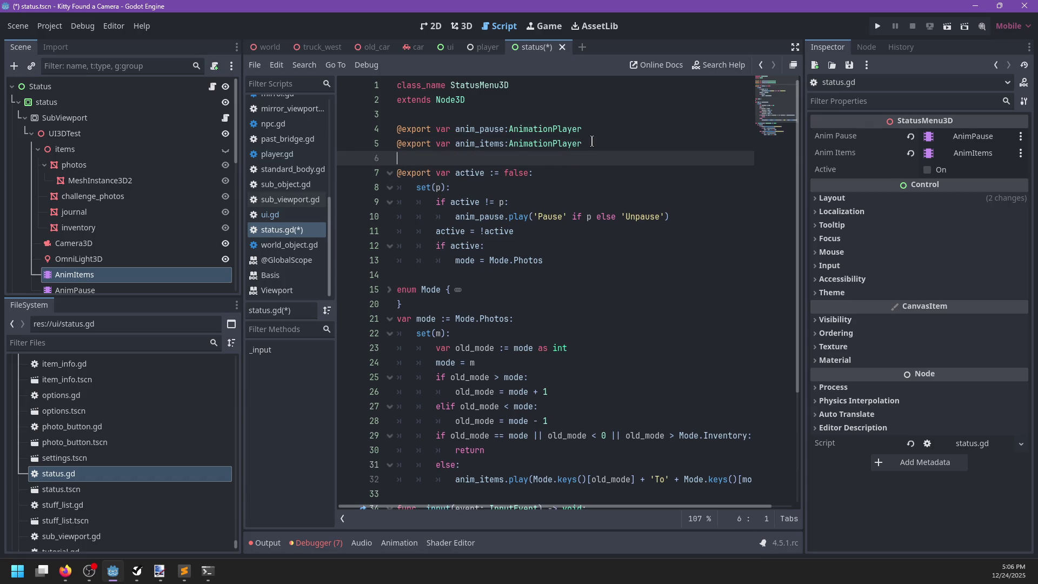
{"action": "type", "text": "xport var"}
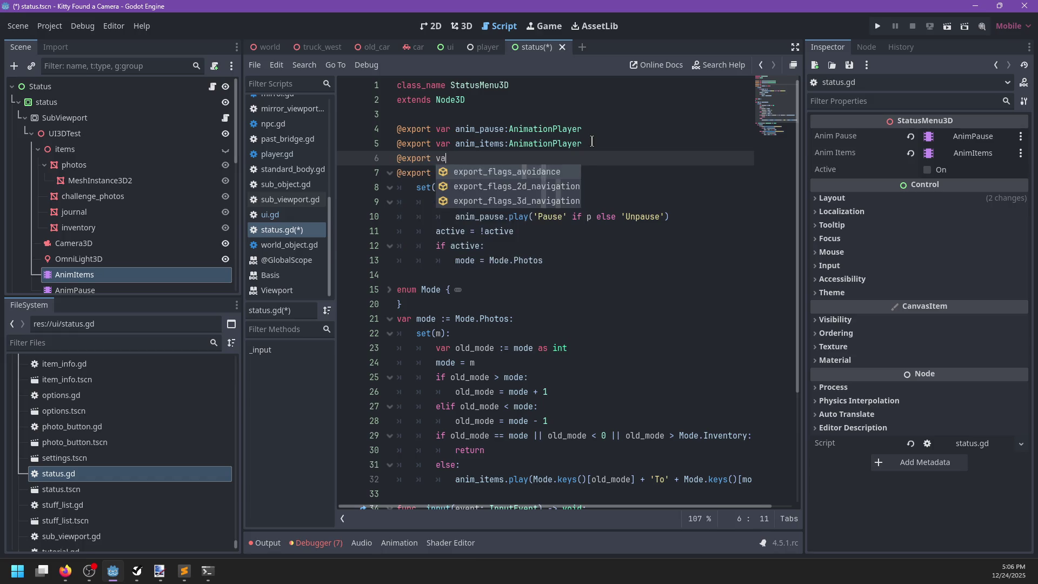
{"action": "left_click", "coordinate": [23, 118]}
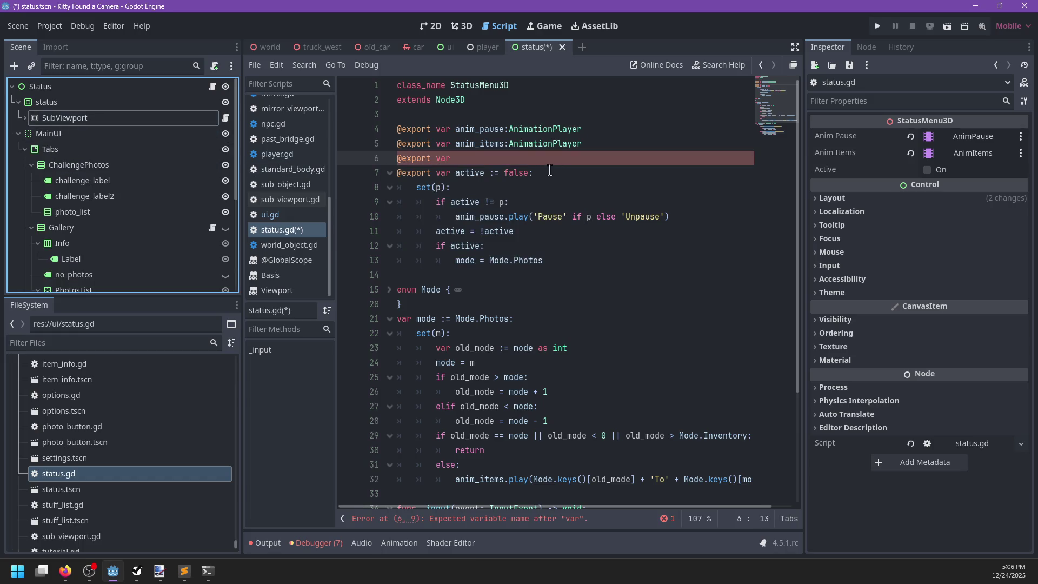
{"action": "left_click", "coordinate": [512, 160]}
{"action": "type", "text": "tabs: "}
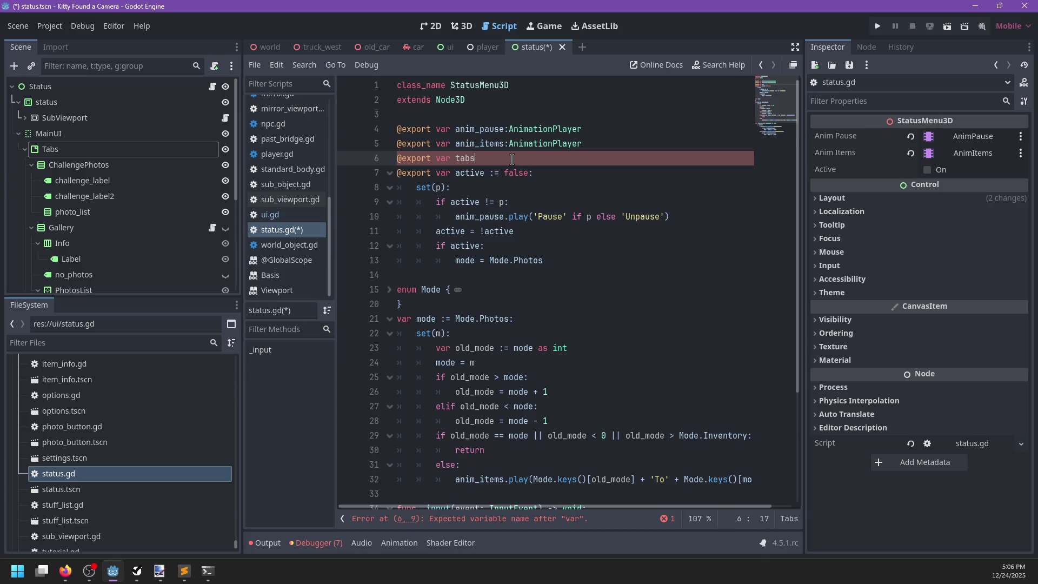
{"action": "type", "text": "TabContainer"}
{"action": "left_click_drag", "start_coordinate": [32, 150], "coordinate": [941, 171]}
{"action": "left_click", "coordinate": [587, 162]}
{"action": "key", "text": "Return"}
{"action": "type", "text": "@expor"}
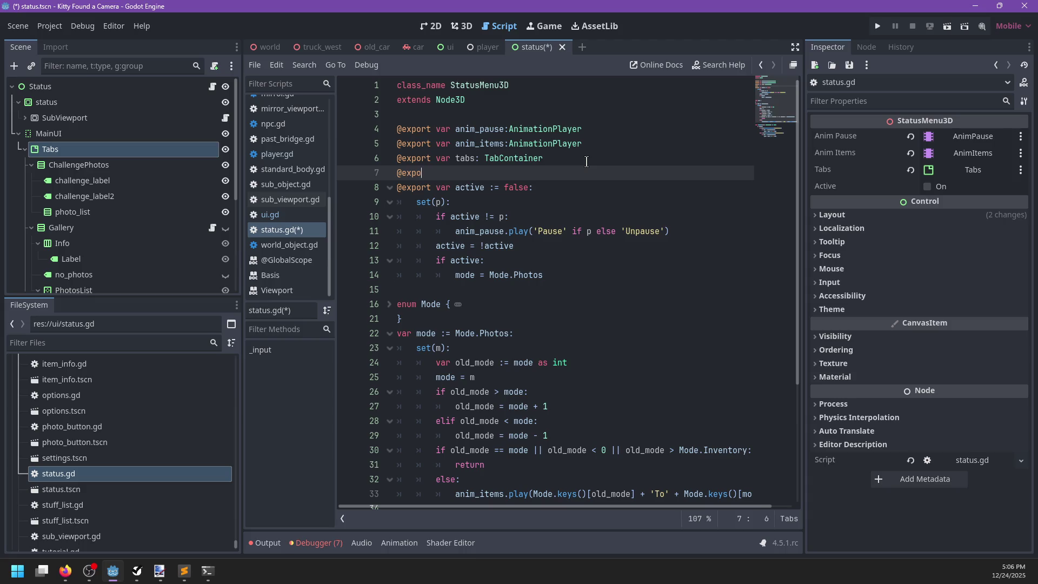
{"action": "type", "text": "t var m"}
{"action": "type", "text": "ain_ui: C"}
{"action": "type", "text": "ontrol"}
{"action": "mouse_move", "coordinate": [101, 128]}
{"action": "left_mouse_down"}
{"action": "mouse_move", "coordinate": [952, 172]}
{"action": "mouse_move", "coordinate": [953, 196]}
{"action": "left_mouse_up"}
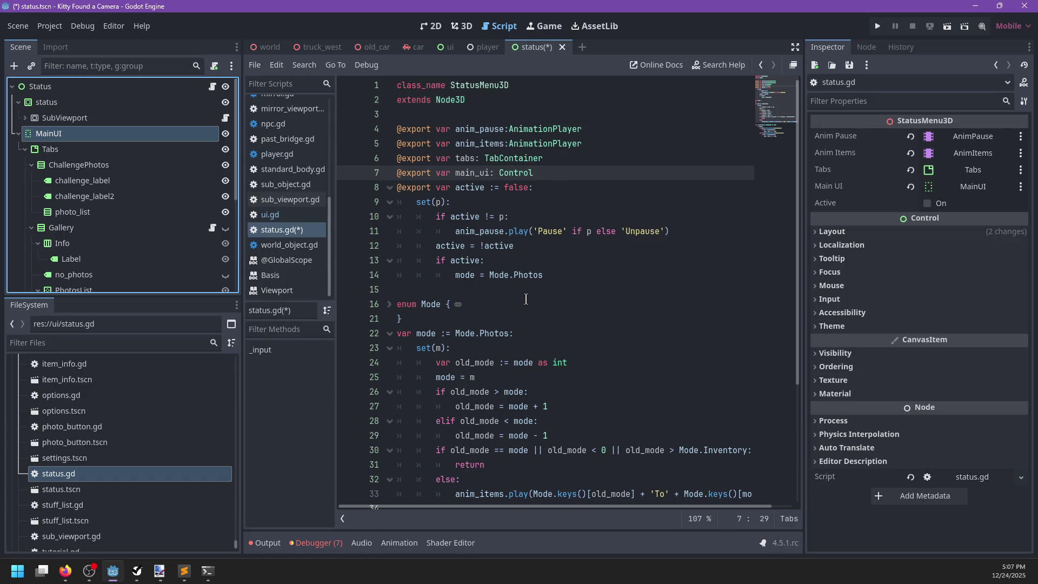
{"action": "scroll", "coordinate": [521, 297], "scroll_direction": "down", "scroll_amount": 4}
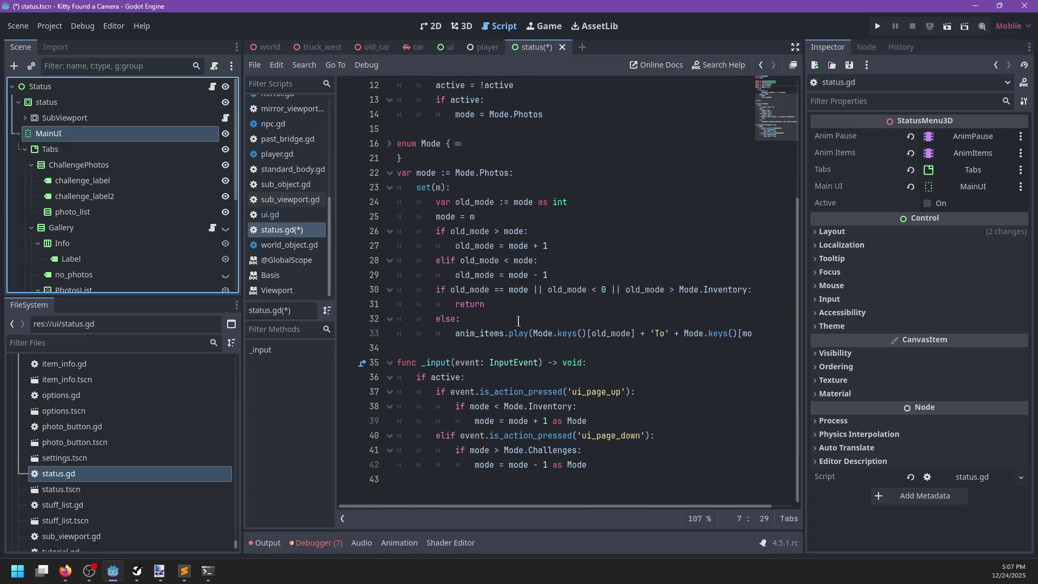
{"action": "scroll", "coordinate": [519, 321], "scroll_direction": "up", "scroll_amount": 2}
{"action": "left_click", "coordinate": [442, 247]}
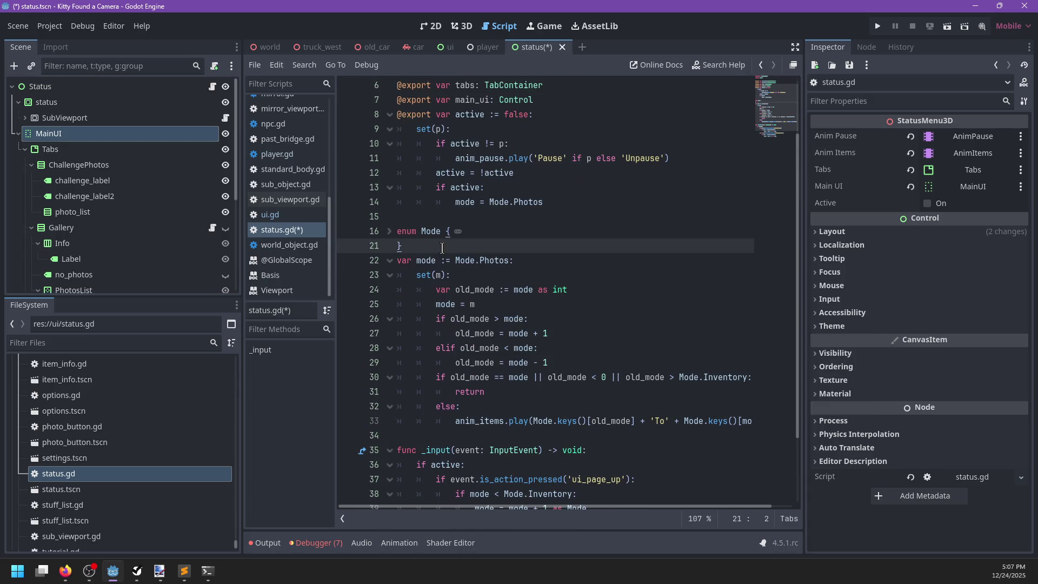
{"action": "key", "text": "Return"}
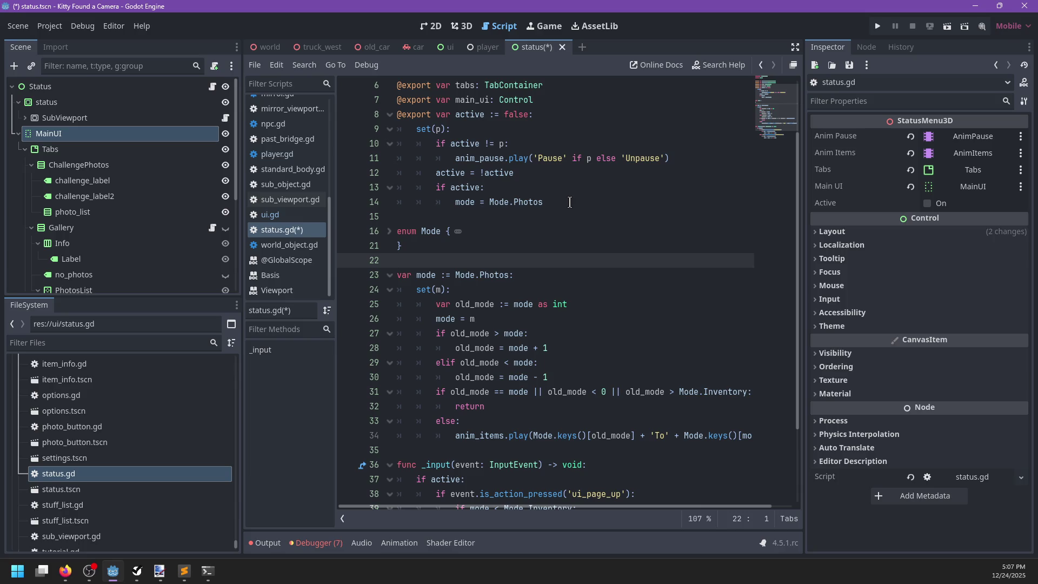
Step: Add main_ui.visible = active to the active setter and insert blank lines below the Mode enum
{"action": "left_click", "coordinate": [570, 202]}
{"action": "key", "text": "Return"}
{"action": "type", "text": "main_ui.visible = "}
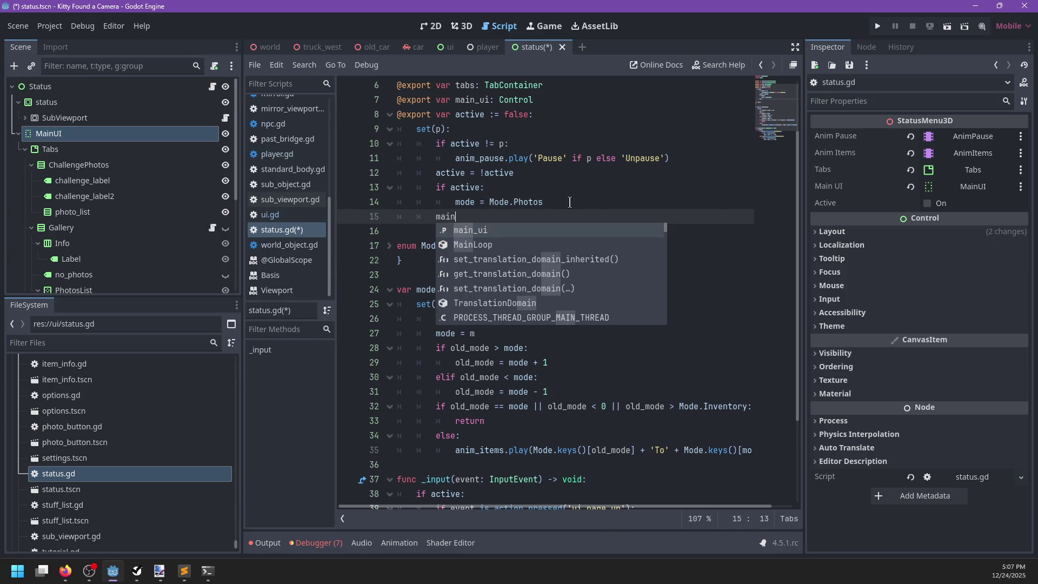
{"action": "type", "text": "active"}
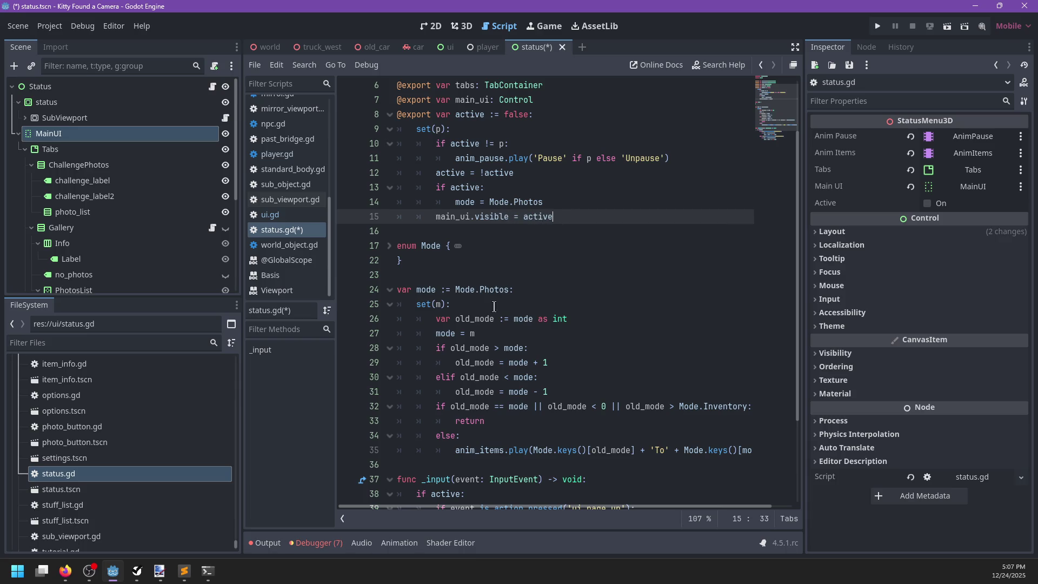
{"action": "left_click", "coordinate": [389, 304]}
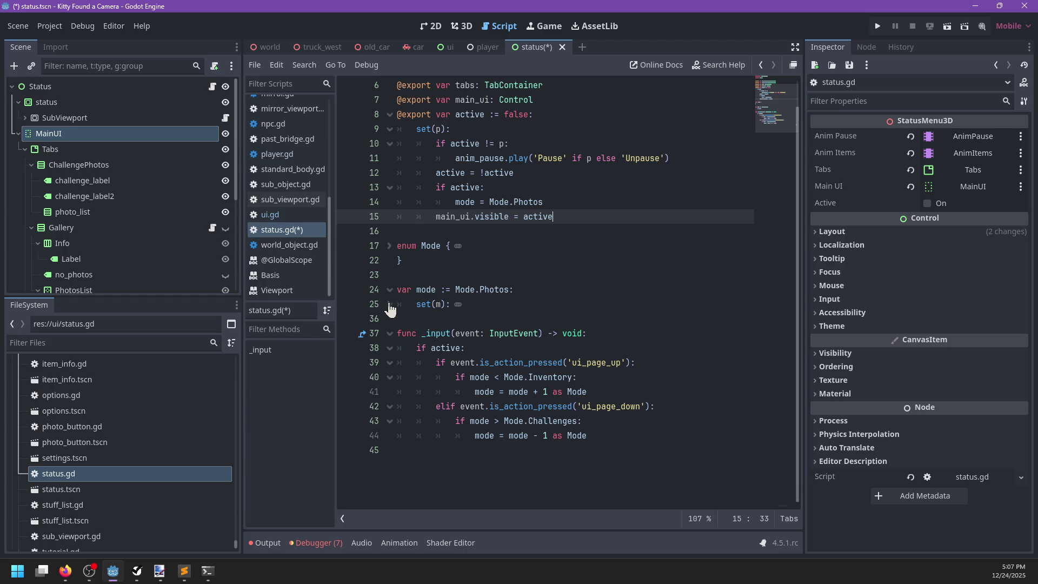
{"action": "left_click", "coordinate": [390, 305]}
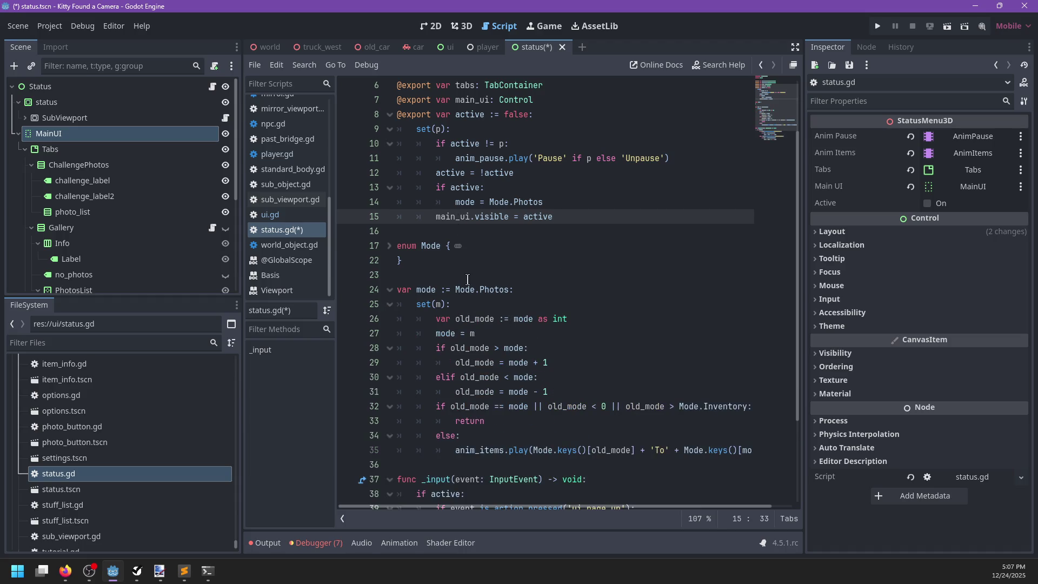
{"action": "scroll", "coordinate": [469, 289], "scroll_direction": "down", "scroll_amount": 1}
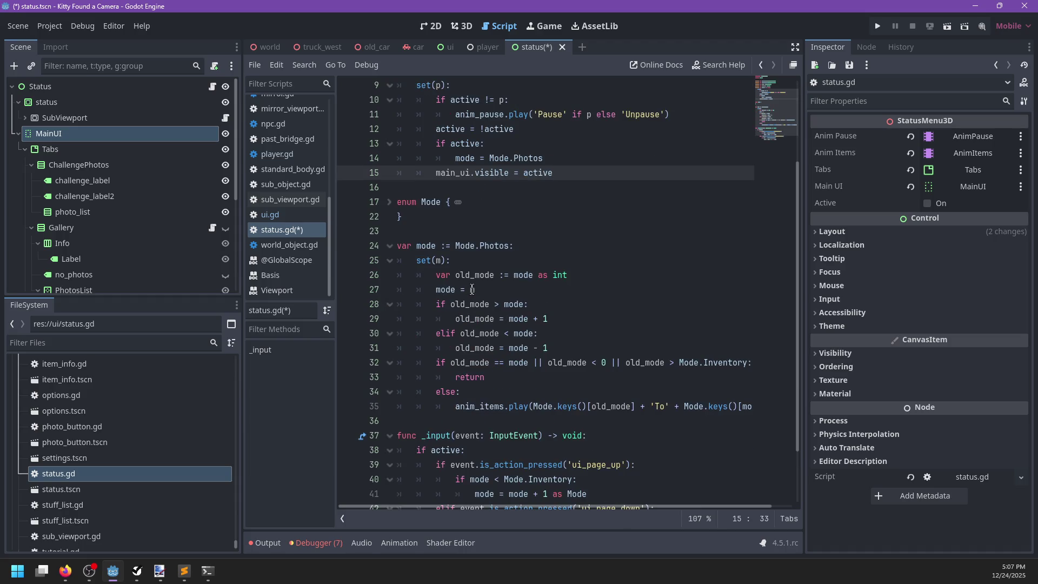
{"action": "left_click", "coordinate": [453, 220]}
{"action": "key", "text": "Return"}
{"action": "key", "text": "Return"}
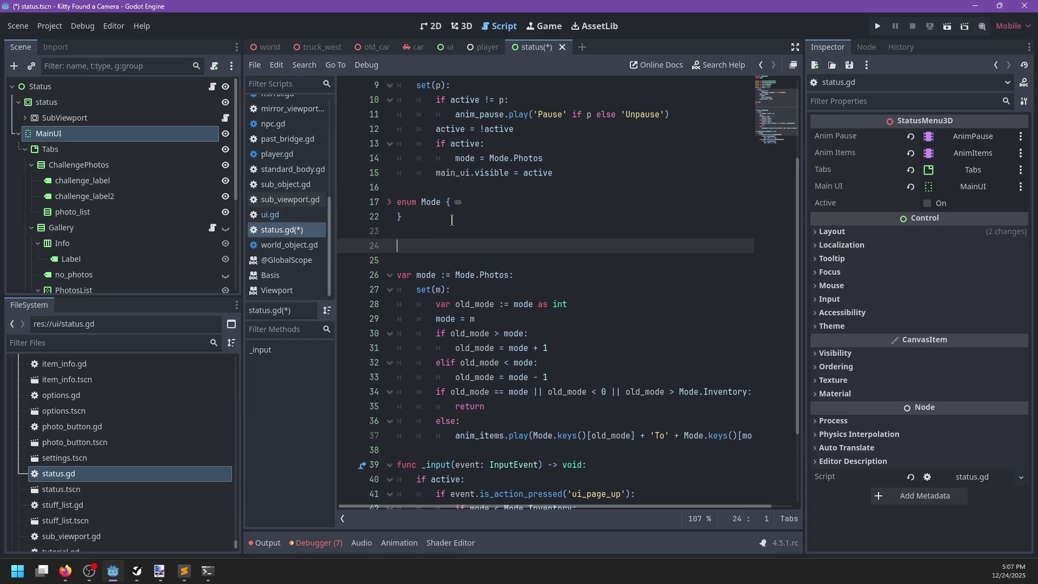
Step: Start a const TABS dictionary with entries Mode.Challenges: 0 and Mode.Photos: 1
{"action": "type", "text": "const TA"}
{"action": "type", "text": "BS = "}
{"action": "type", "text": "{"}
{"action": "key", "text": "Return"}
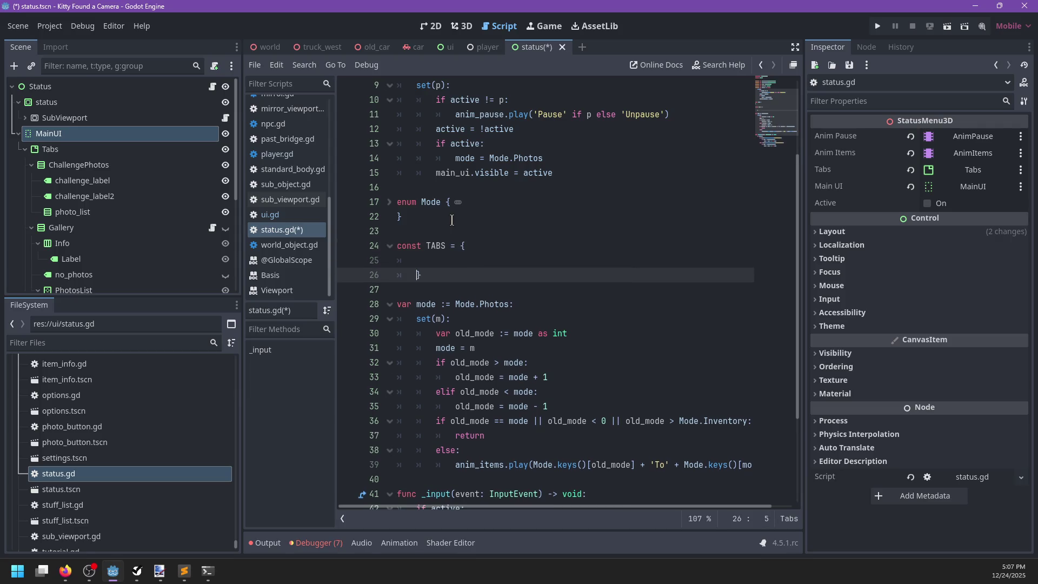
{"action": "type", "text": "Mode."}
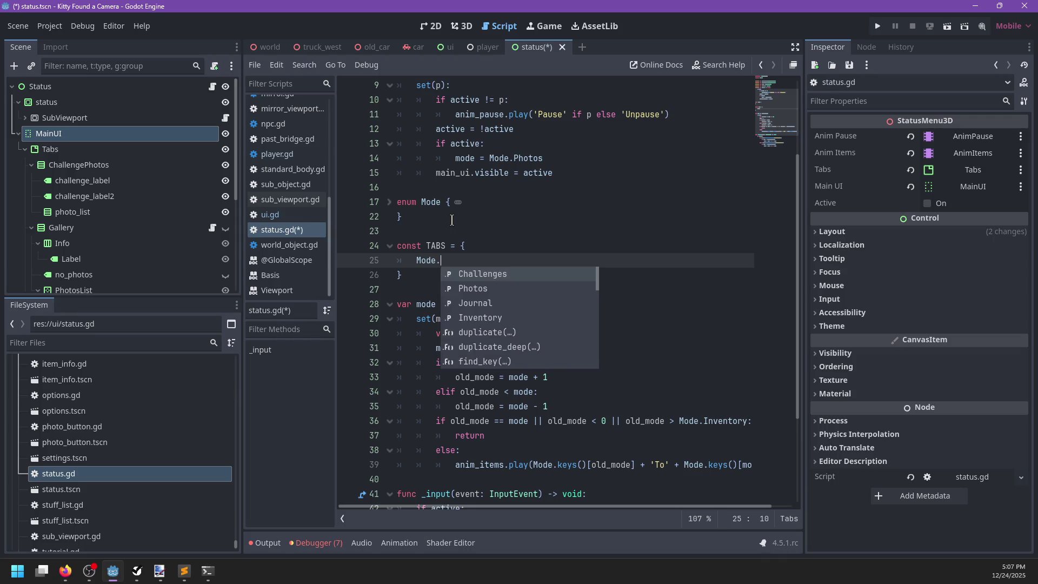
{"action": "key", "text": "Return"}
{"action": "type", "text": ": 0,"}
{"action": "key", "text": "Return"}
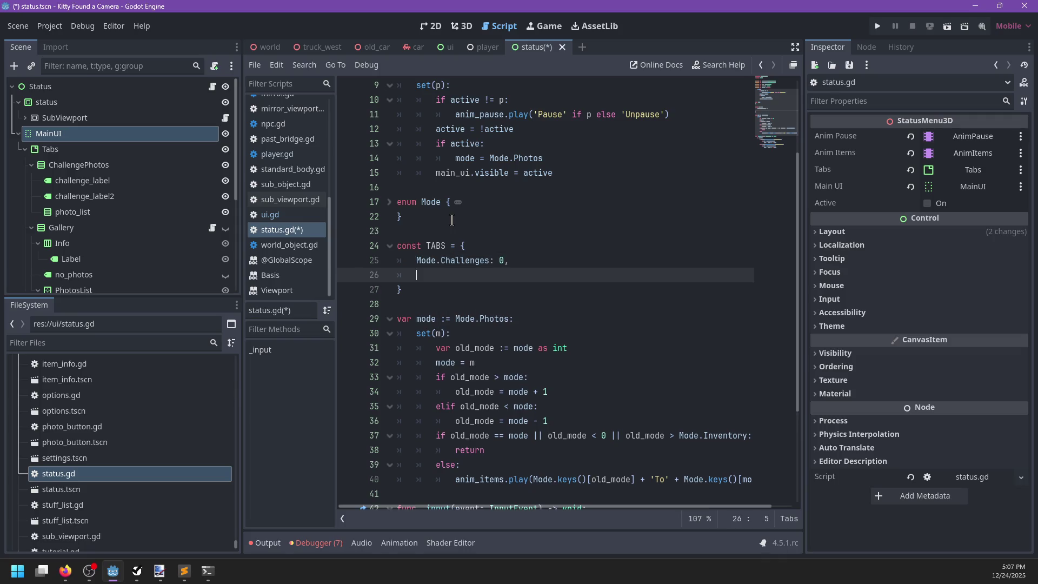
{"action": "type", "text": "de."}
{"action": "key", "text": "Down"}
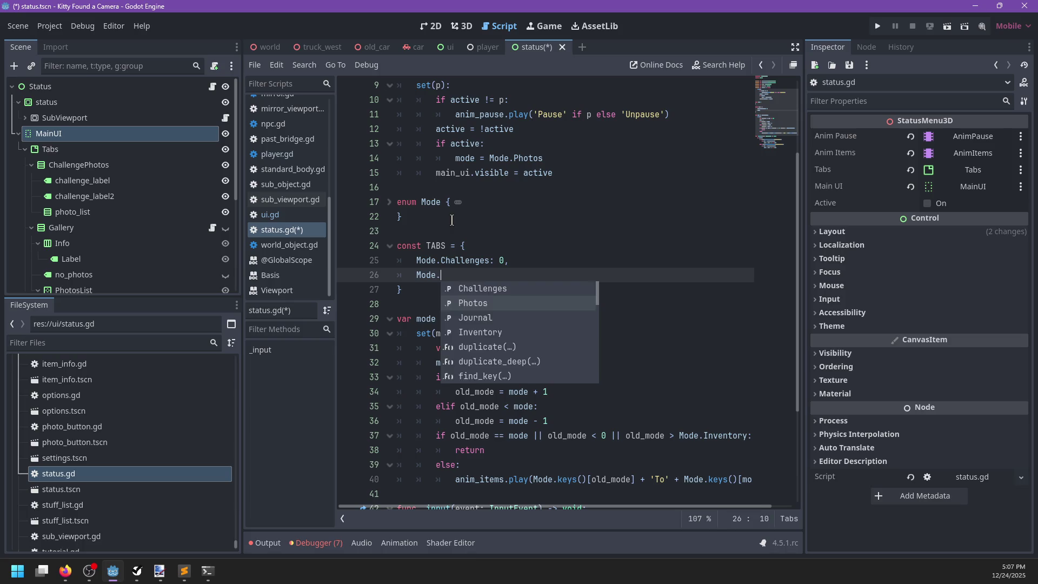
{"action": "key", "text": "Return"}
{"action": "type", "text": ": 1,"}
Step: Add the Mode.Journal: 3 entry to TABS after checking the tab nodes in the scene tree
{"action": "key", "text": "Return"}
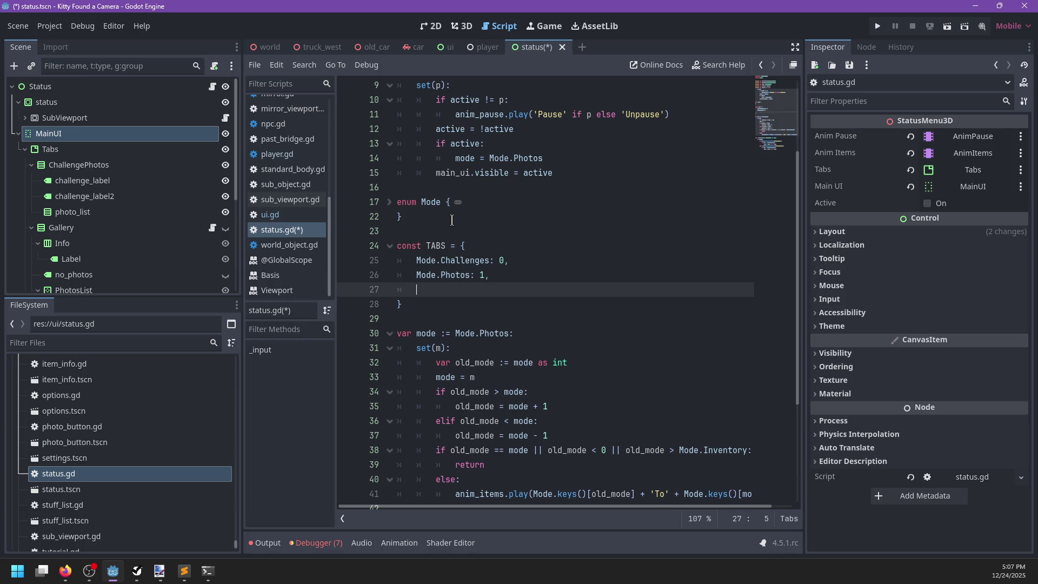
{"action": "type", "text": "de."}
{"action": "scroll", "coordinate": [89, 189], "scroll_direction": "down", "scroll_amount": 3}
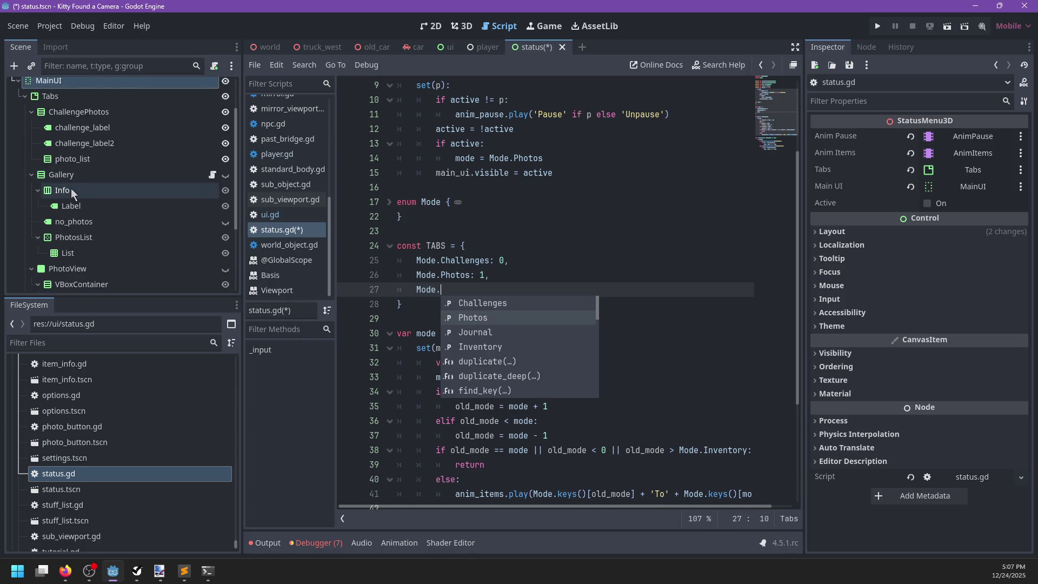
{"action": "left_click", "coordinate": [29, 111]}
{"action": "left_click", "coordinate": [30, 128]}
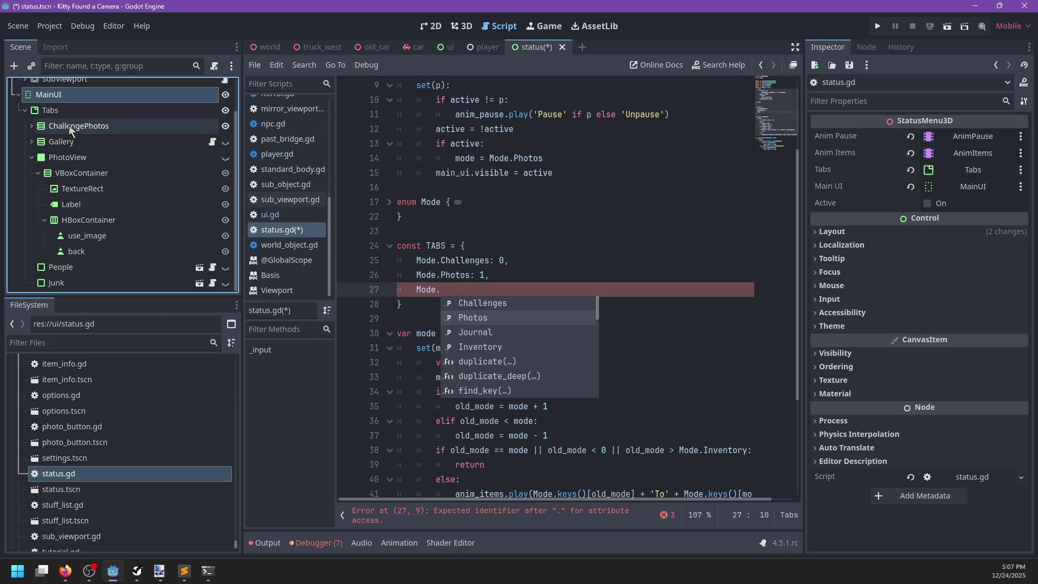
{"action": "left_click", "coordinate": [31, 157]}
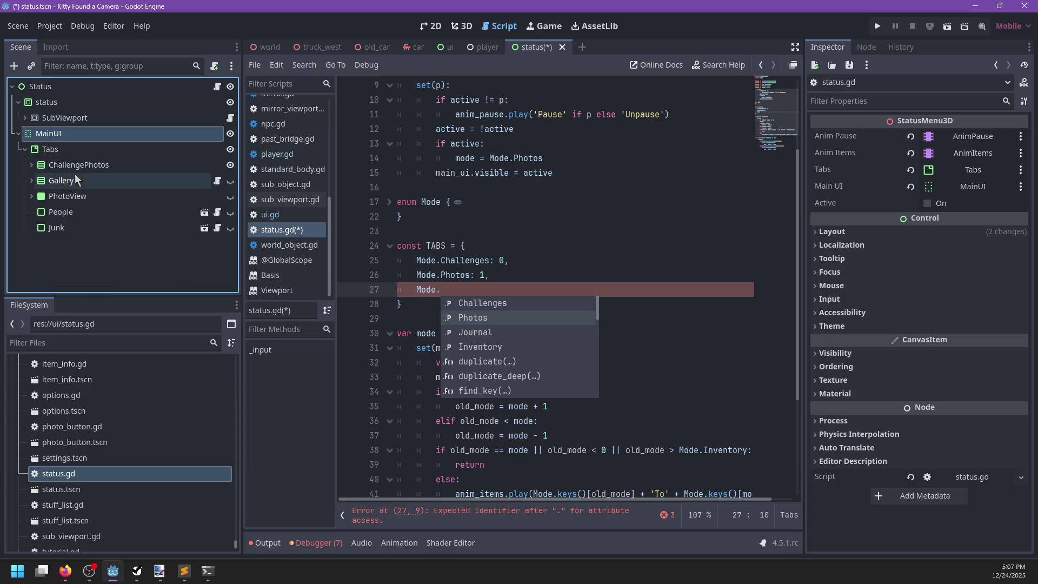
{"action": "left_click", "coordinate": [477, 290]}
{"action": "type", "text": "ournal: 3,"}
{"action": "key", "text": "Return"}
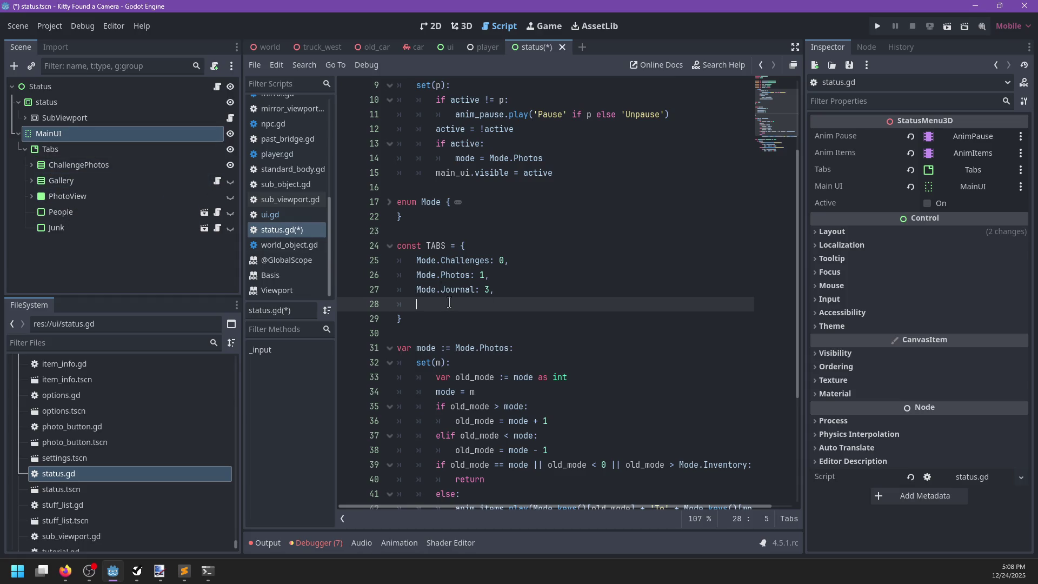
Step: Add the Mode.Inventory entry to TABS and move to the end of the block
{"action": "type", "text": "Mode.I"}
{"action": "key", "text": "Return"}
{"action": "type", "text": ": 4"}
{"action": "scroll", "coordinate": [532, 287], "scroll_direction": "down", "scroll_amount": 1}
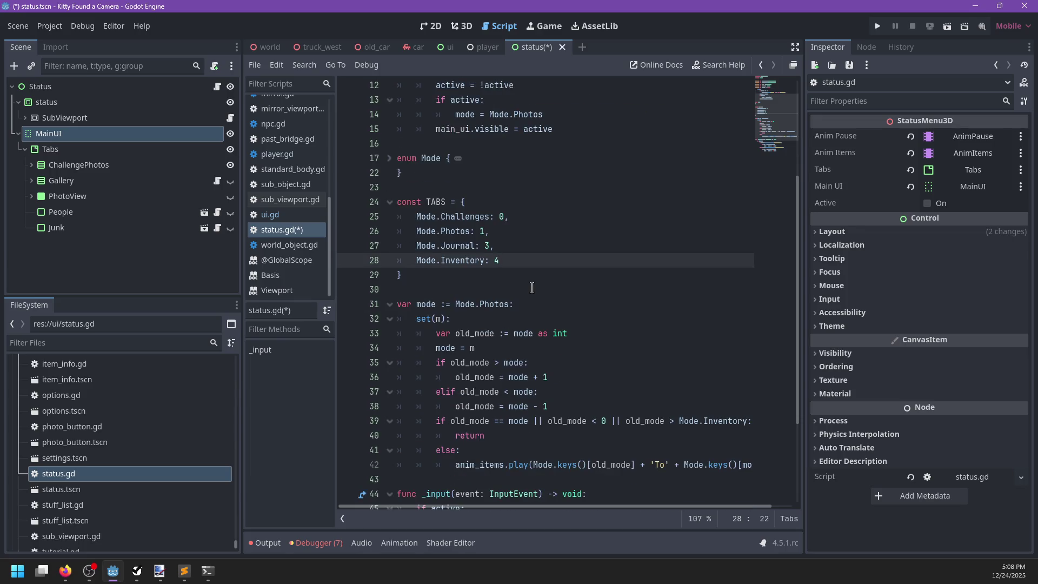
{"action": "left_click", "coordinate": [453, 274]}
{"action": "scroll", "coordinate": [515, 272], "scroll_direction": "down", "scroll_amount": 4}
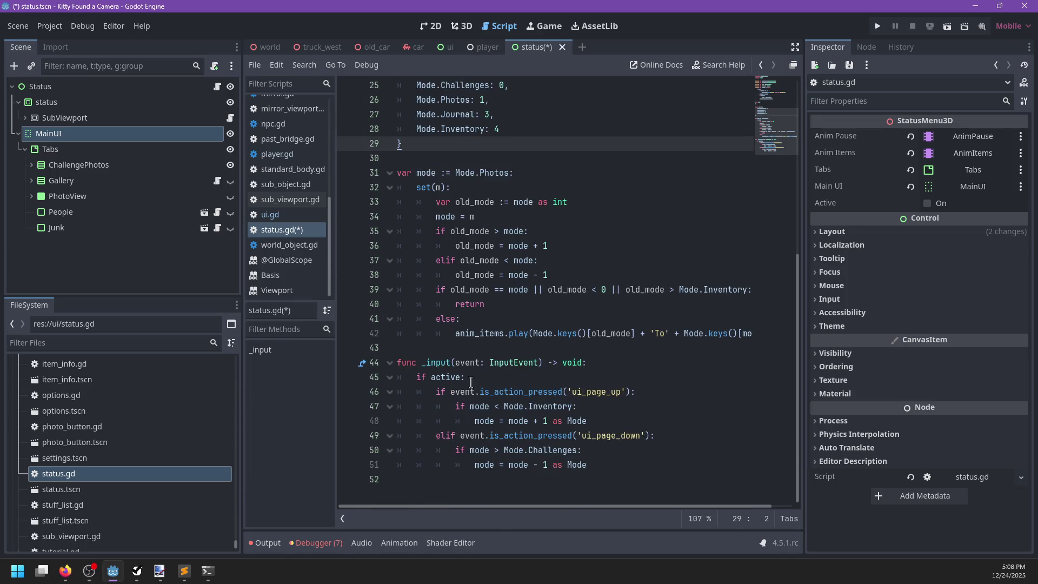
Step: Open a new line in the mode setter right after the old_mode checks
{"action": "left_click", "coordinate": [618, 471]}
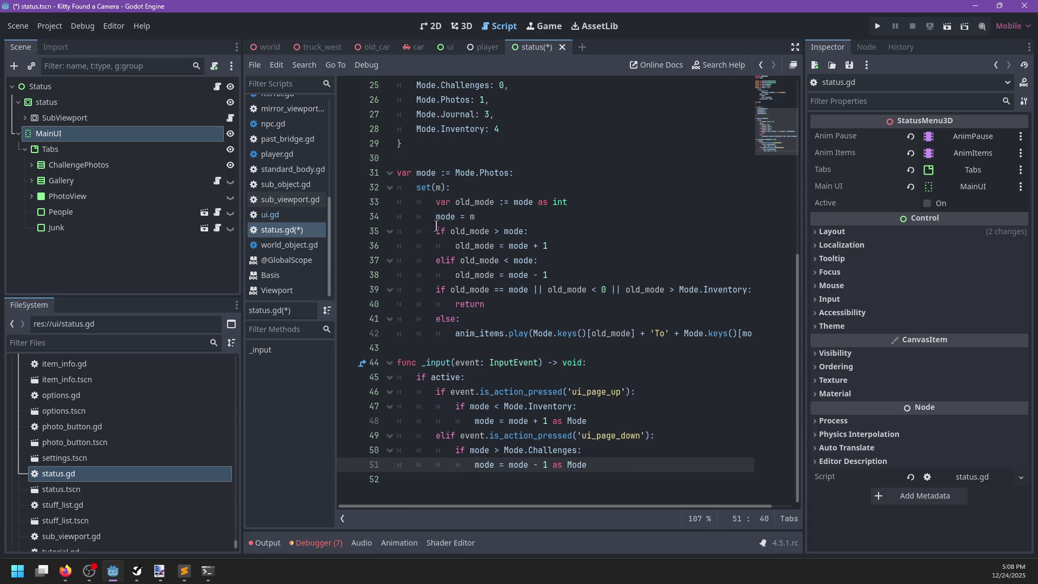
{"action": "left_click", "coordinate": [508, 333]}
{"action": "key", "text": "End"}
{"action": "key", "text": "Return"}
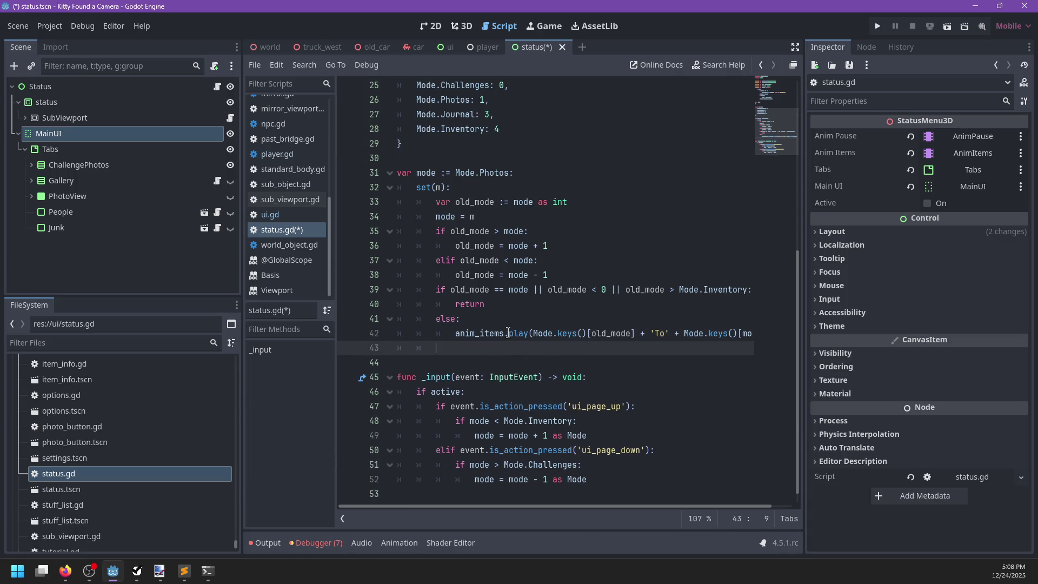
{"action": "type", "text": "ta"}
{"action": "key", "text": "BackSpace"}
{"action": "key", "text": "BackSpace"}
{"action": "key", "text": "BackSpace"}
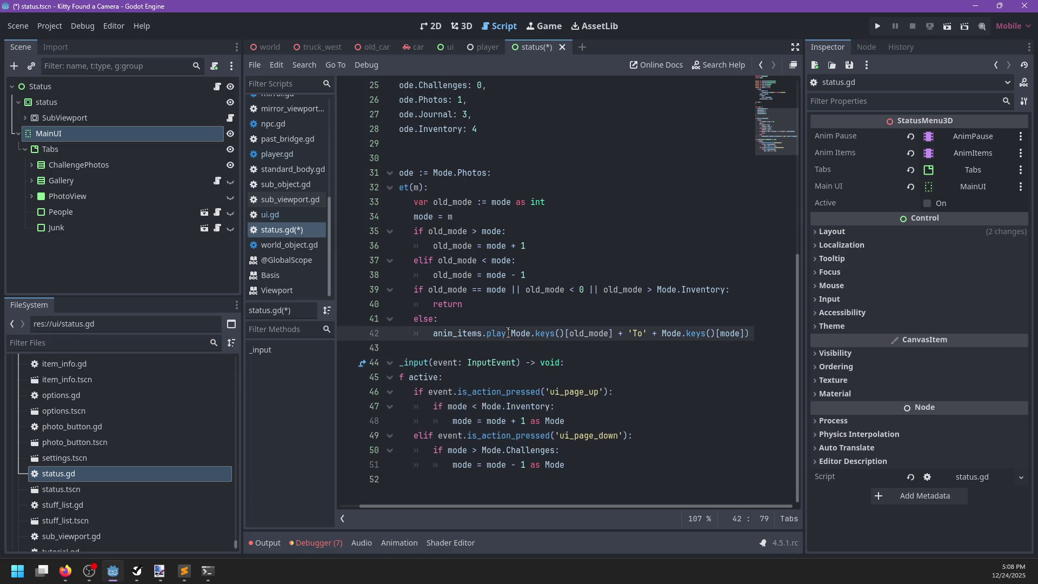
{"action": "key", "text": "Return"}
{"action": "type", "text": "ta"}
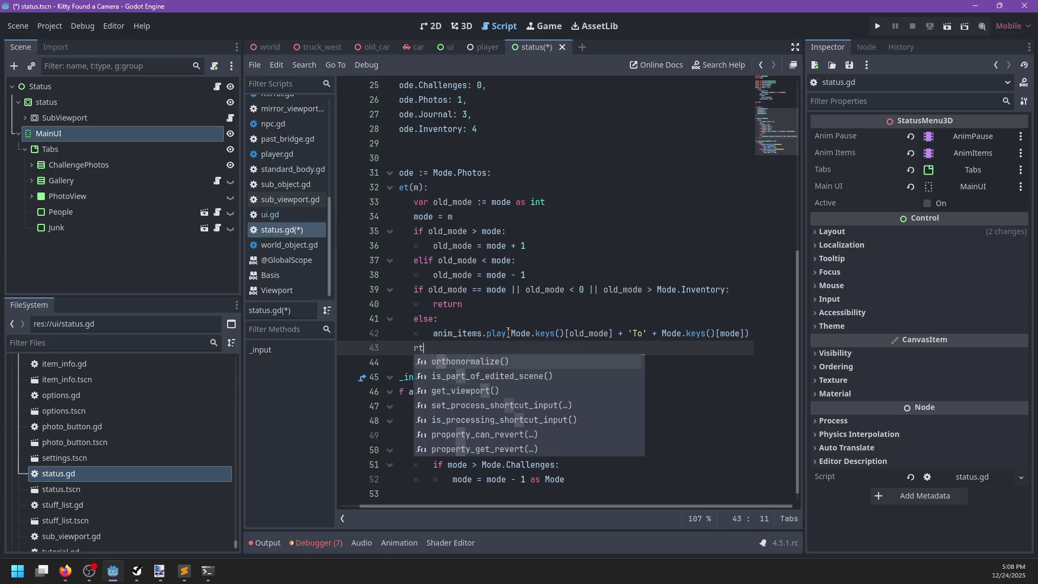
{"action": "key", "text": "BackSpace"}
{"action": "key", "text": "BackSpace"}
{"action": "key", "text": "BackSpace"}
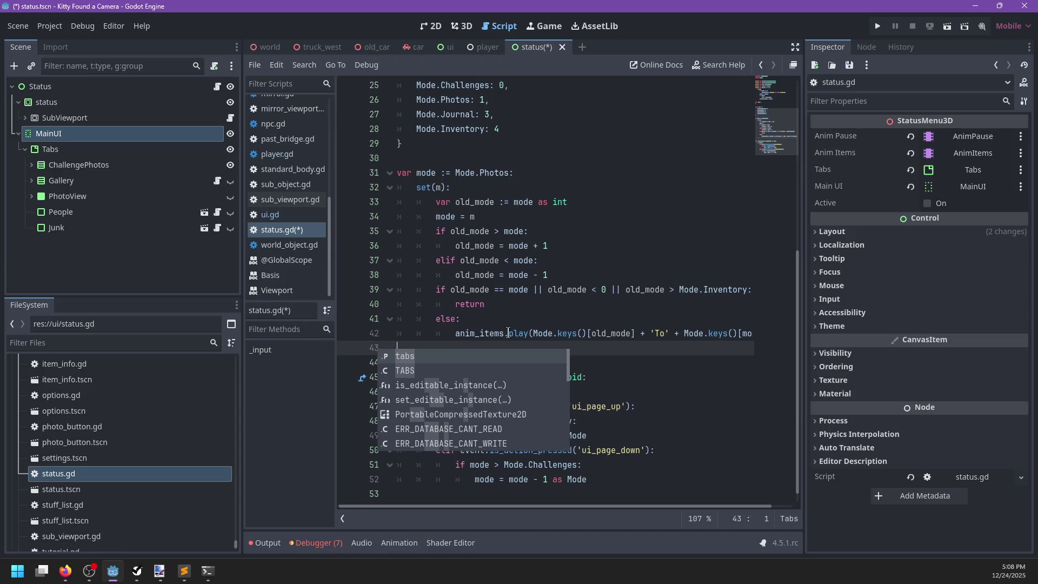
{"action": "key", "text": "Up"}
{"action": "key", "text": "Up"}
{"action": "key", "text": "Up"}
{"action": "key", "text": "Return"}
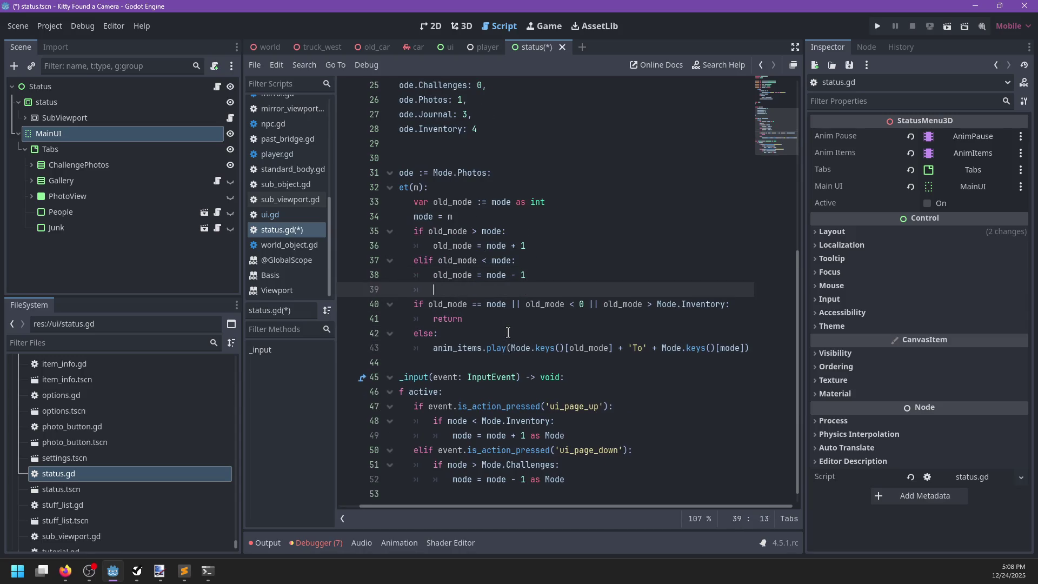
{"action": "key", "text": "BackSpace"}
{"action": "key", "text": "BackSpace"}
{"action": "key", "text": "BackSpace"}
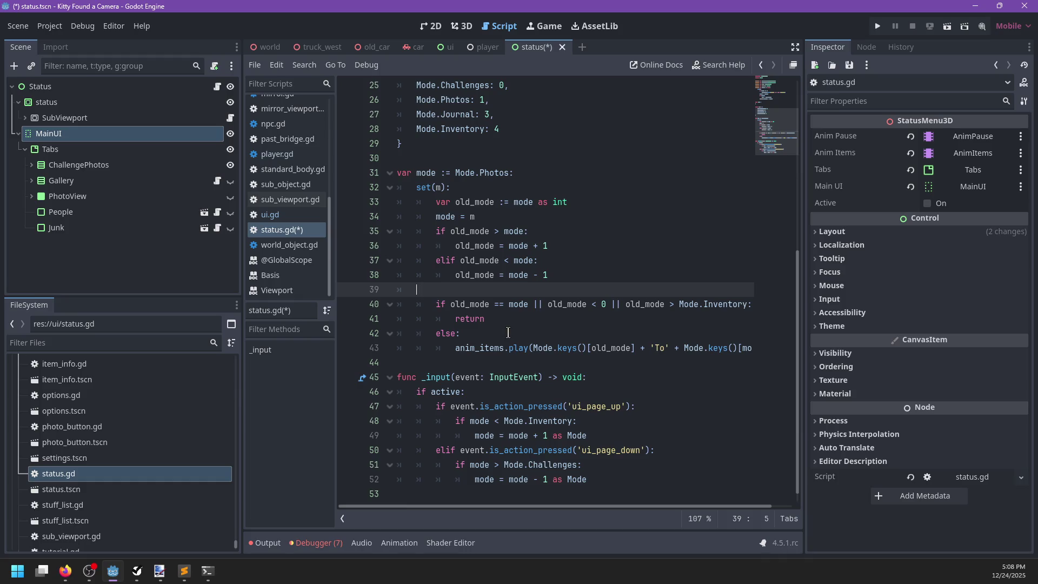
Step: Write tabs.current_tab = TABS[mode] in the mode setter and save the scene
{"action": "type", "text": "tabs."}
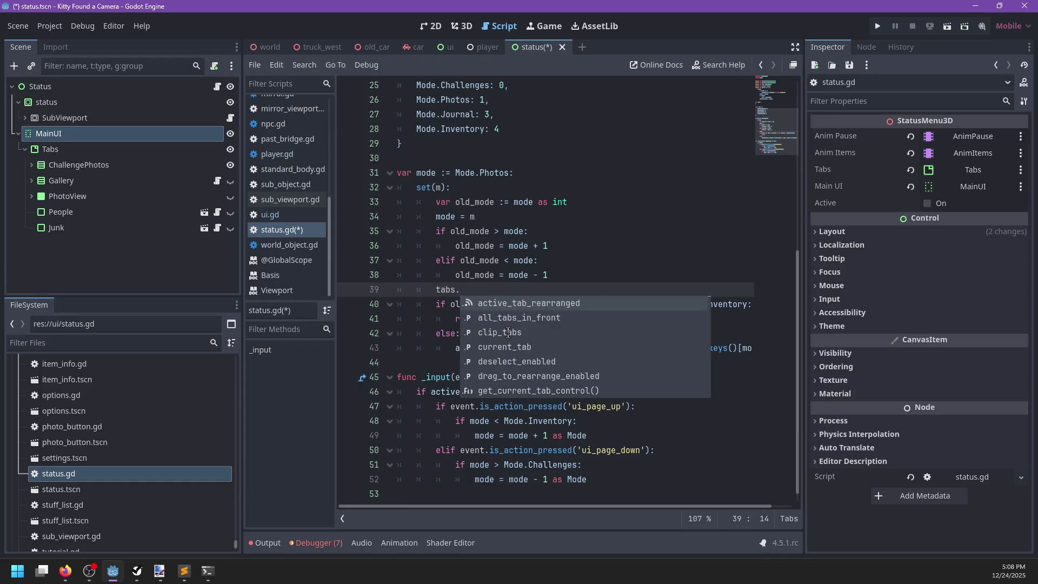
{"action": "type", "text": "cur"}
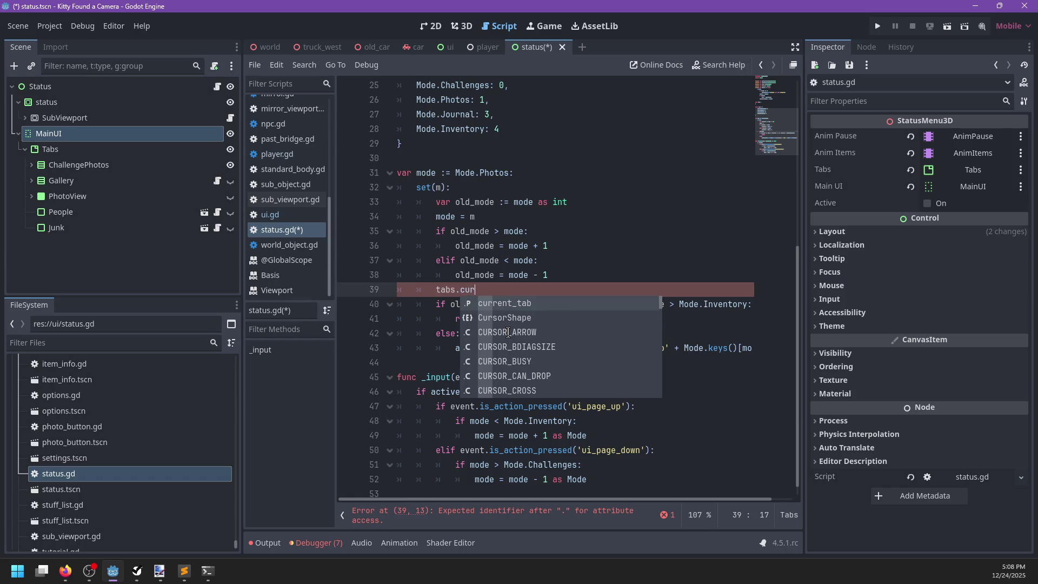
{"action": "key", "text": "Return"}
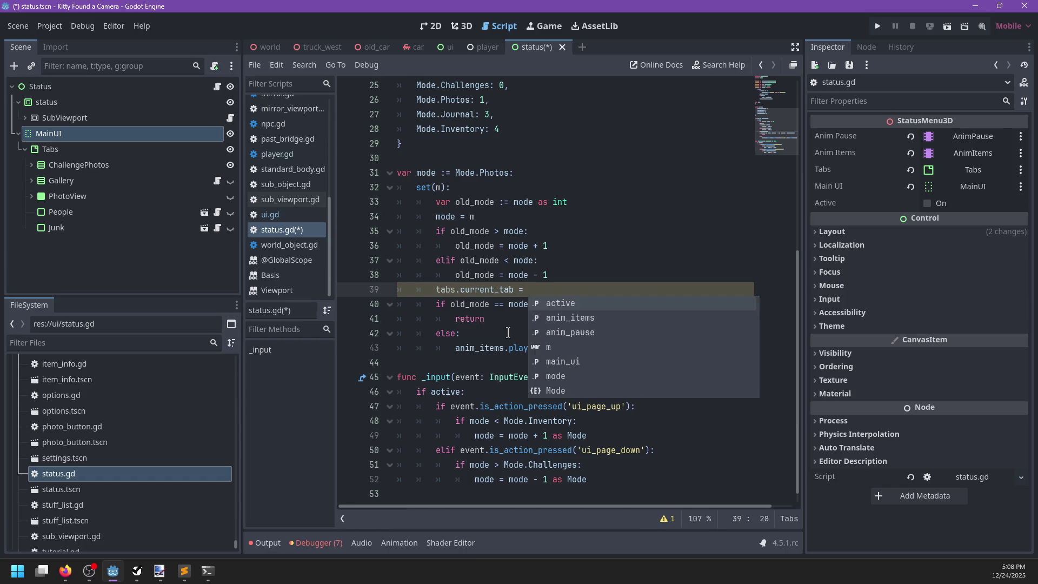
{"action": "scroll", "coordinate": [508, 332], "scroll_direction": "up", "scroll_amount": 3}
{"action": "type", "text": "TABS[mode]"}
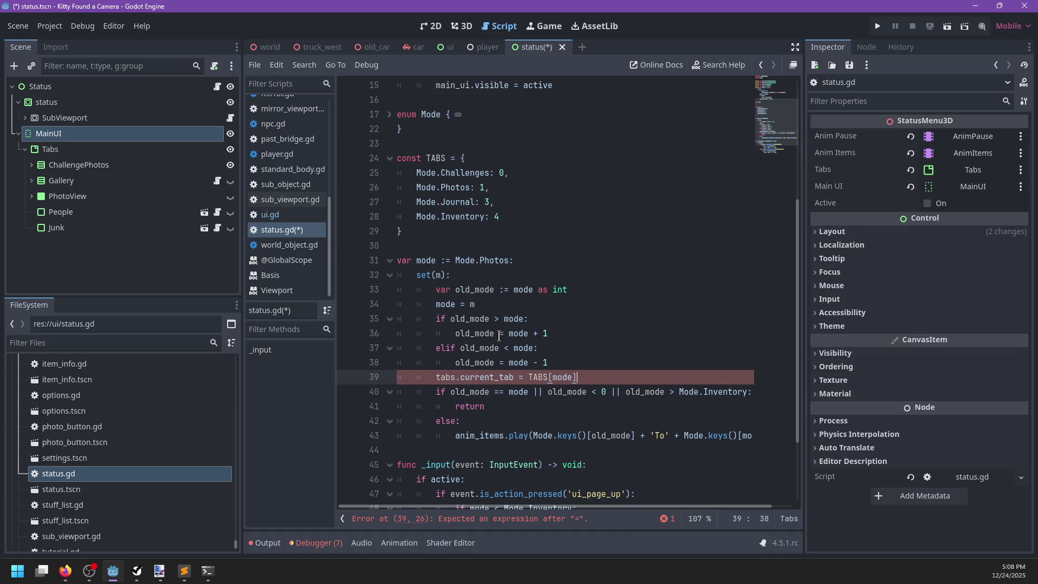
{"action": "key", "text": "ctrl+s"}
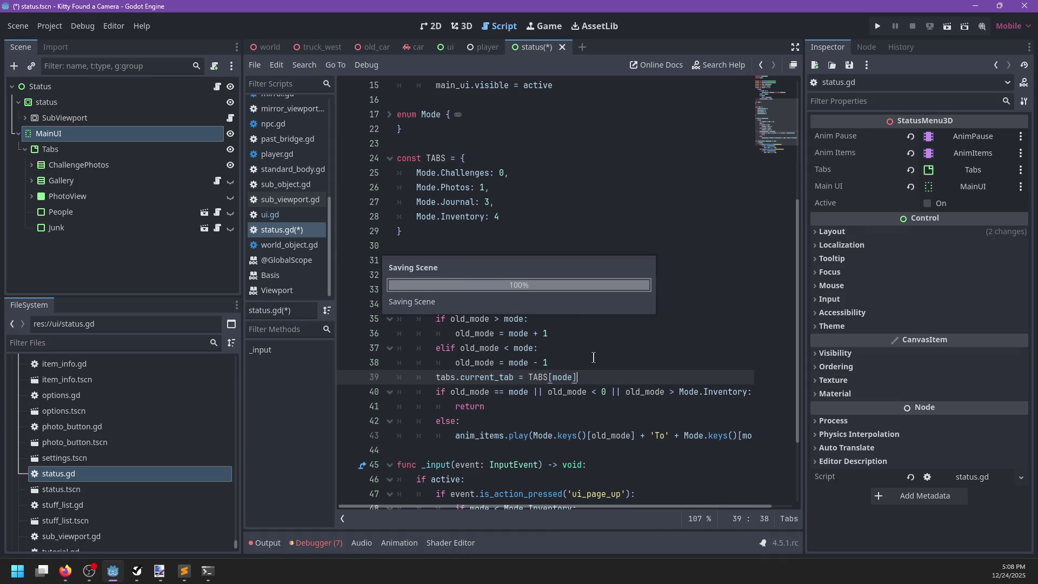